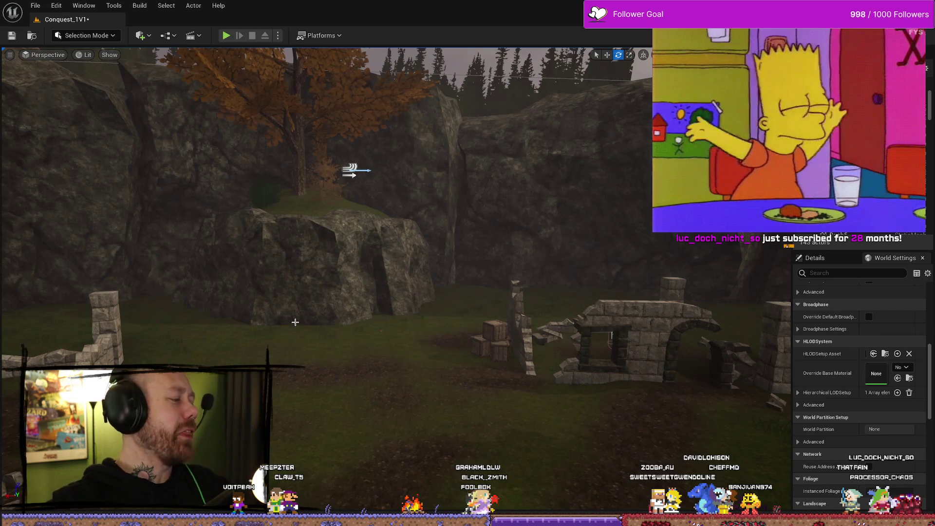
Save the Conquest_1V1 level from the toolbar.
drag(294, 273, 312, 253)
mouse_move(625, 351)
mouse_down()
mouse_move(599, 341)
mouse_move(625, 350)
mouse_up()
key(ctrl+space)
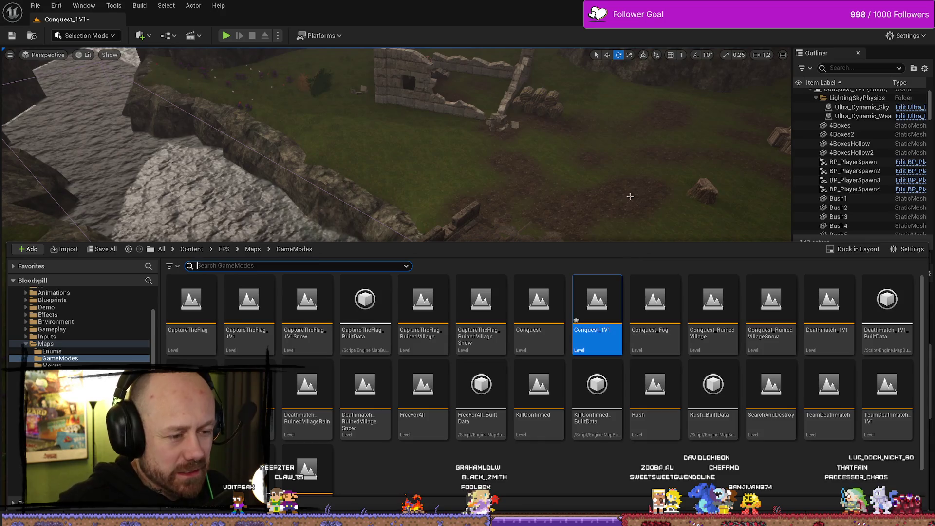
click(22, 37)
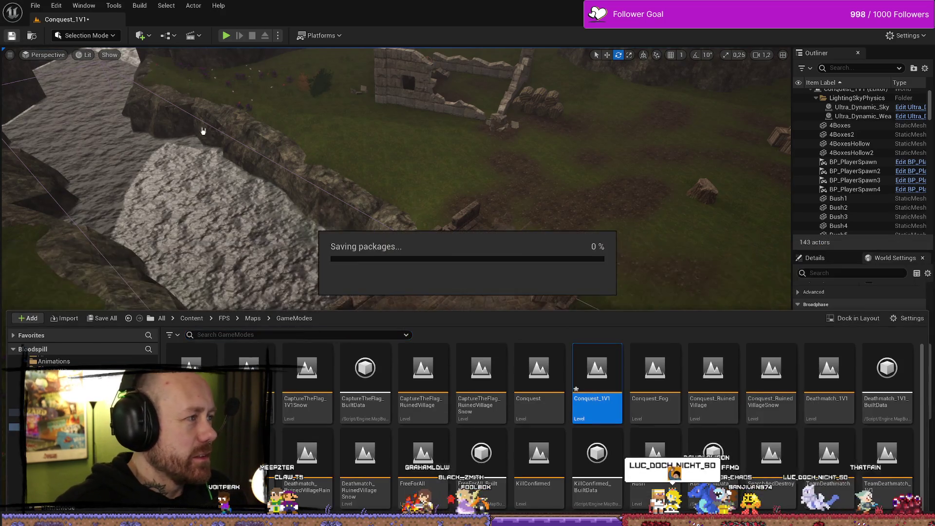
Close the Content Drawer and widen the Outliner and Details panels.
key(ctrl+space)
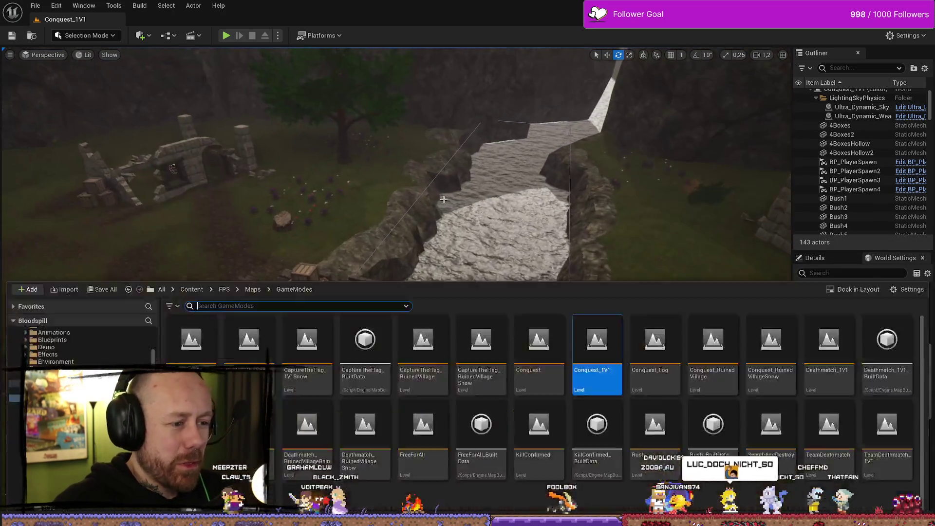
key(ctrl+space)
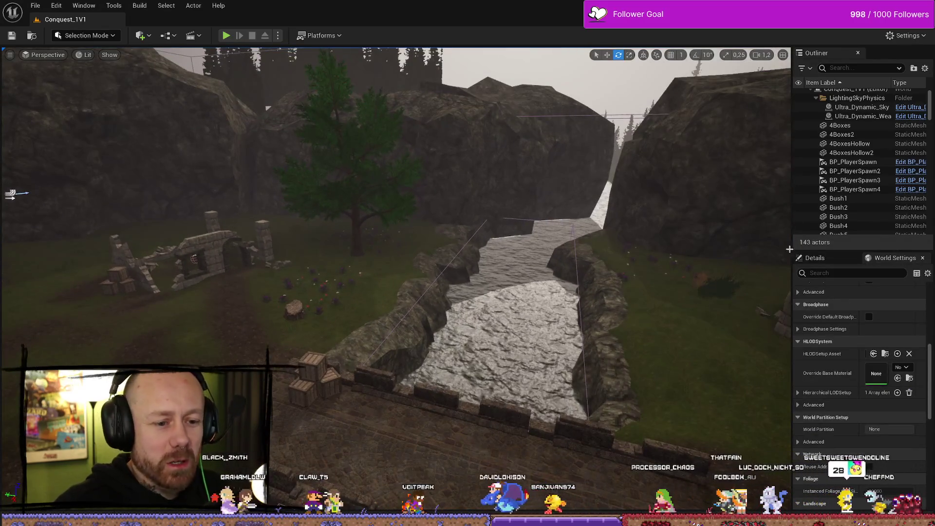
drag(793, 246, 719, 246)
scroll(814, 398, up, 6)
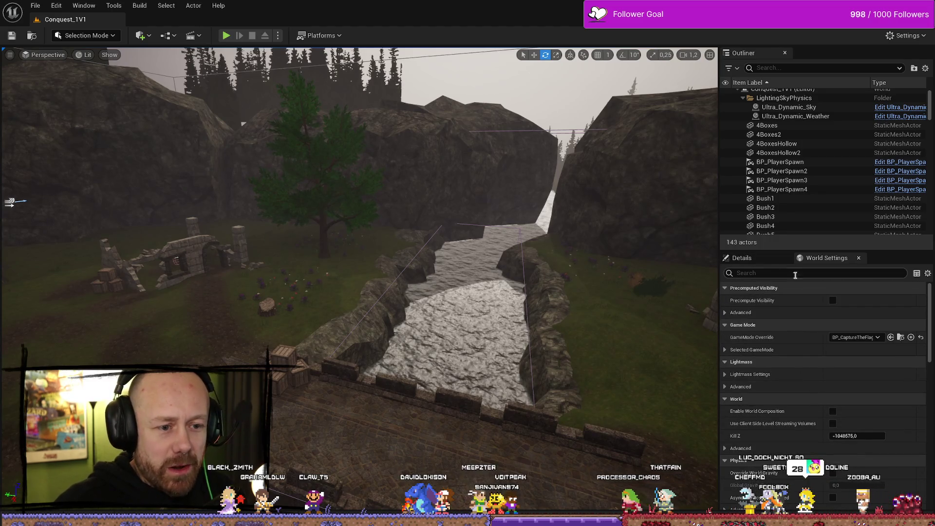
Change World Settings' GameMode Override from BP_CaptureTheFlag_GM to BP_Conquest_GM and save the level.
click(827, 258)
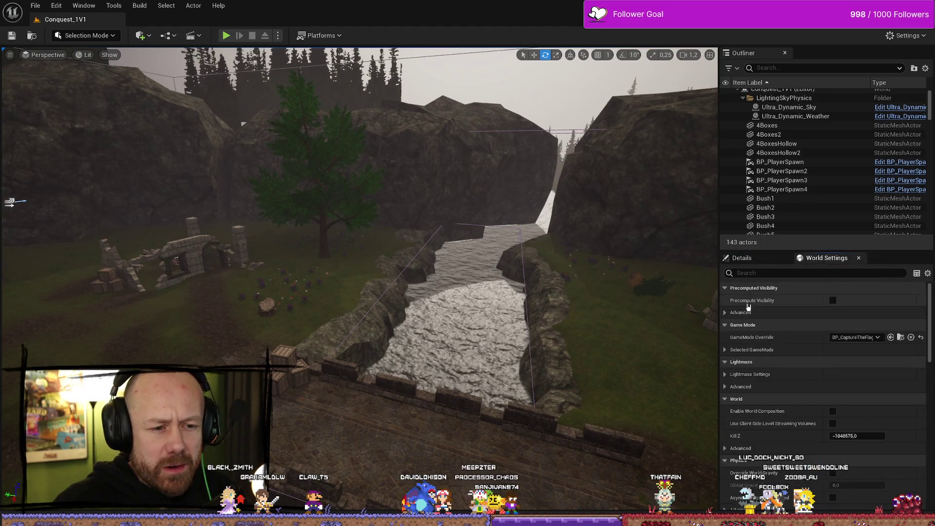
click(724, 350)
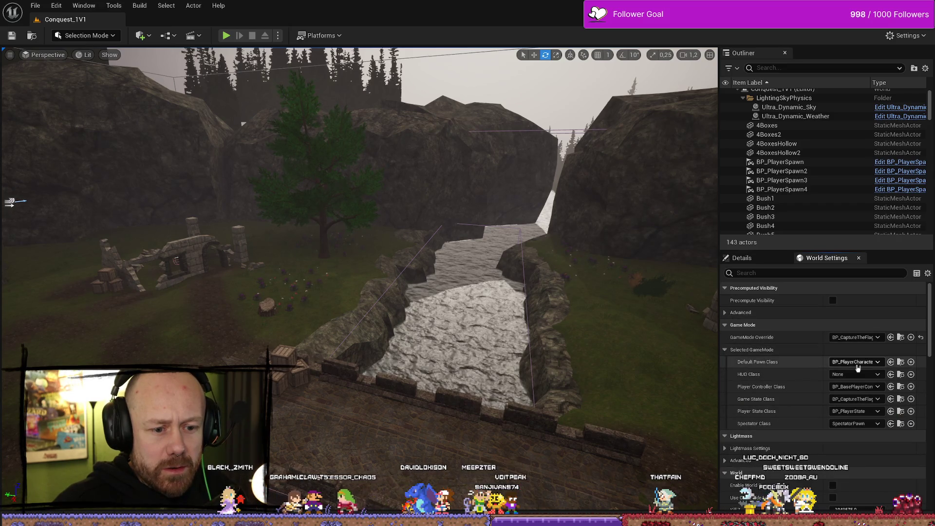
drag(719, 388, 607, 388)
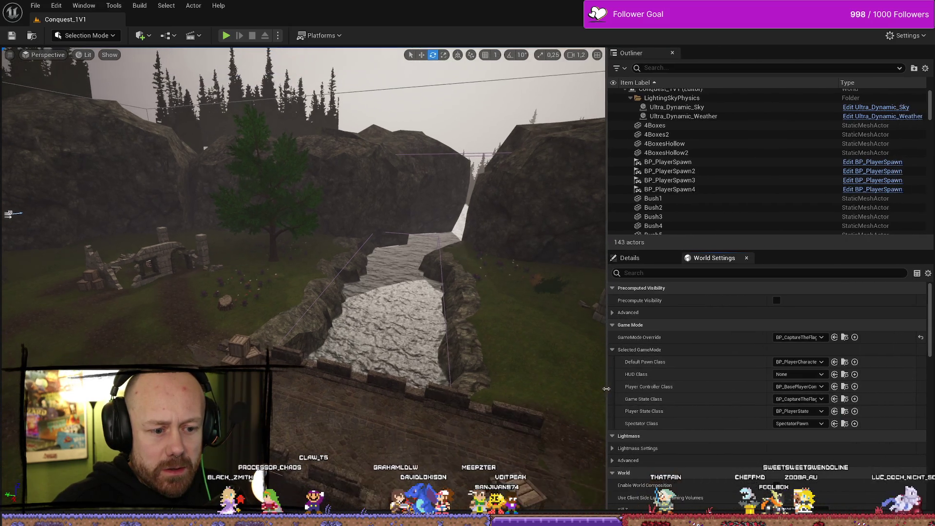
click(806, 337)
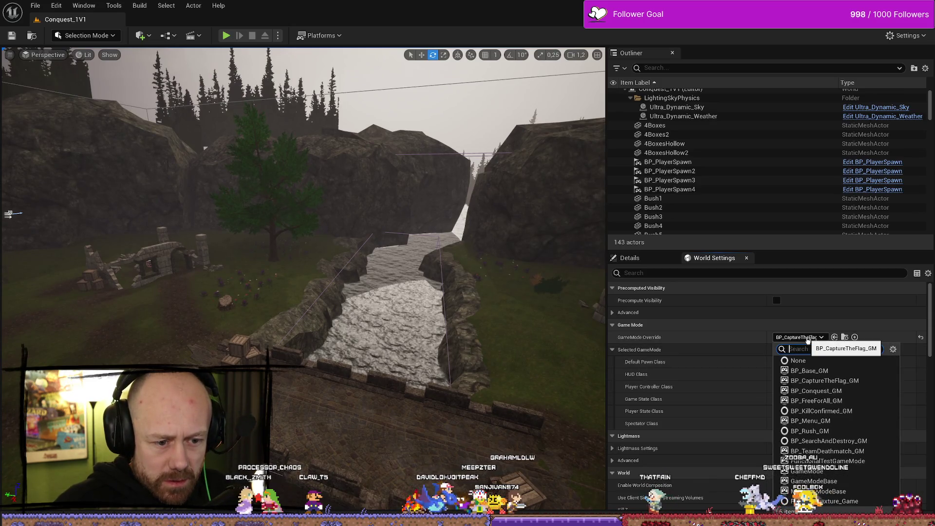
click(816, 391)
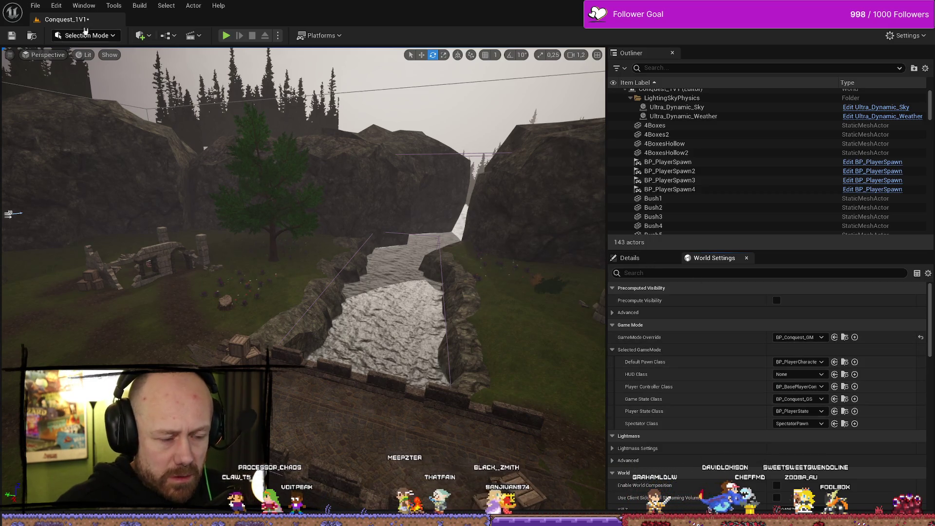
key(ctrl+s)
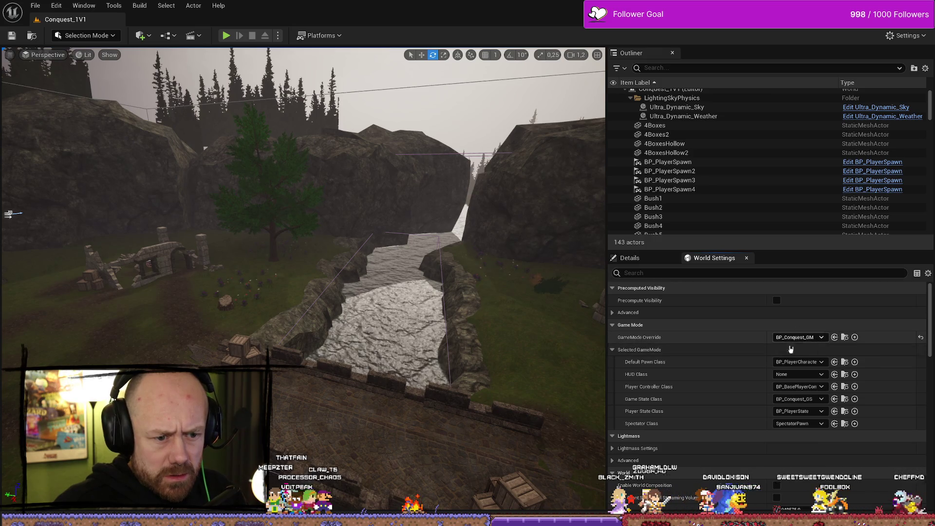
key(ctrl+space)
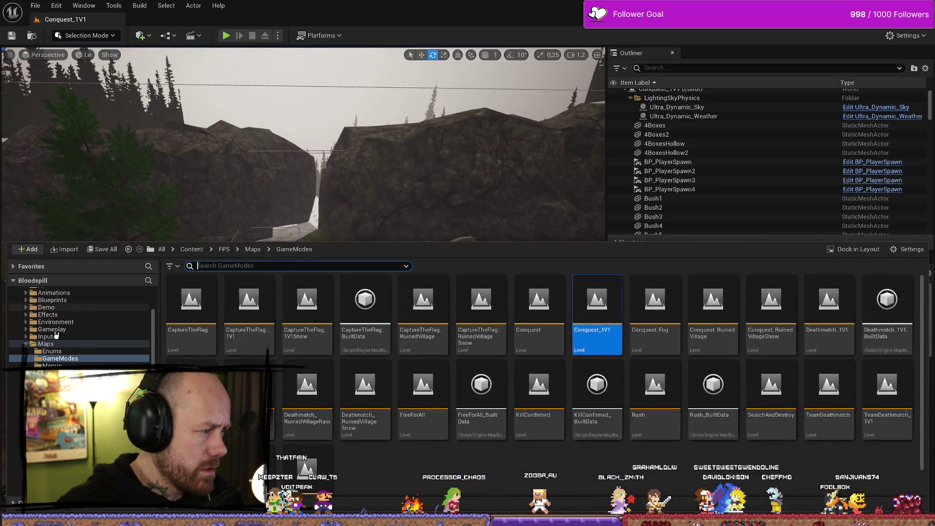
Search all Content for 'conquest' and place BP_Conquest_CapturePoint beside the river bridge.
scroll(56, 331, up, 3)
click(39, 320)
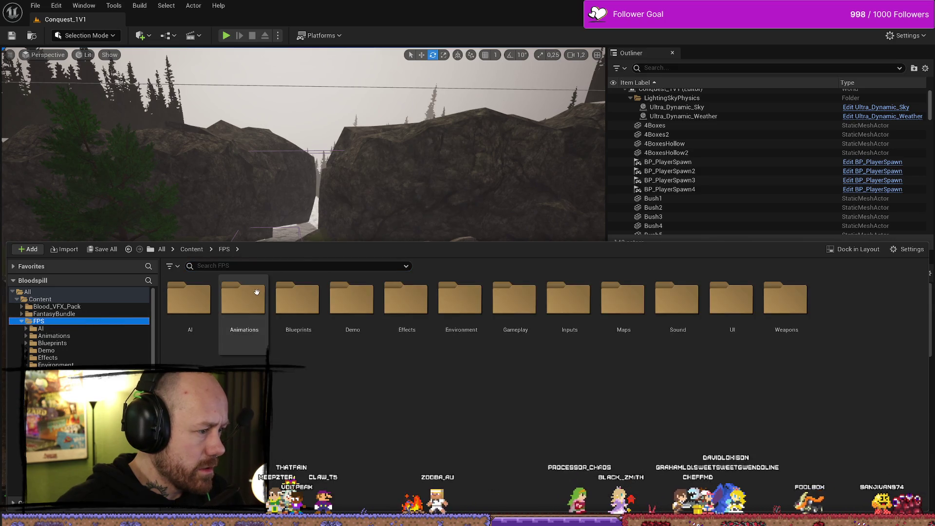
click(260, 264)
text(conquest)
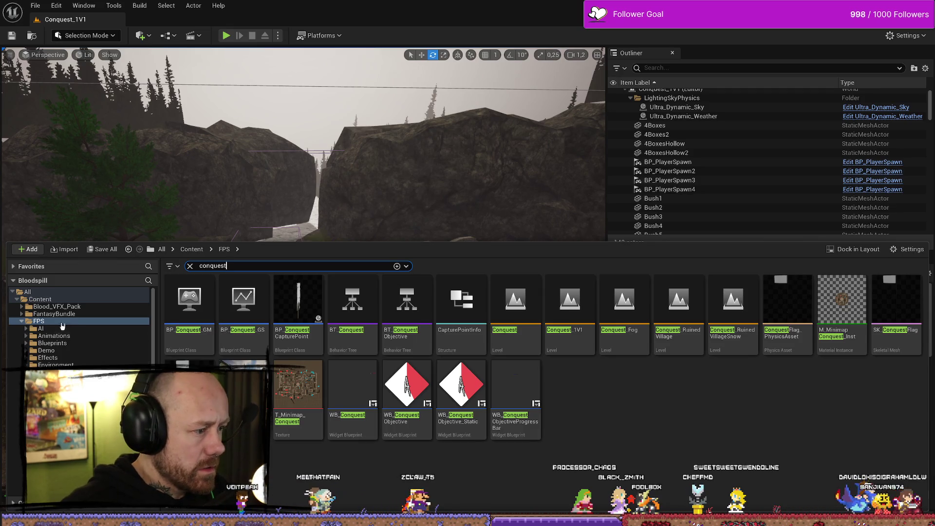
click(47, 299)
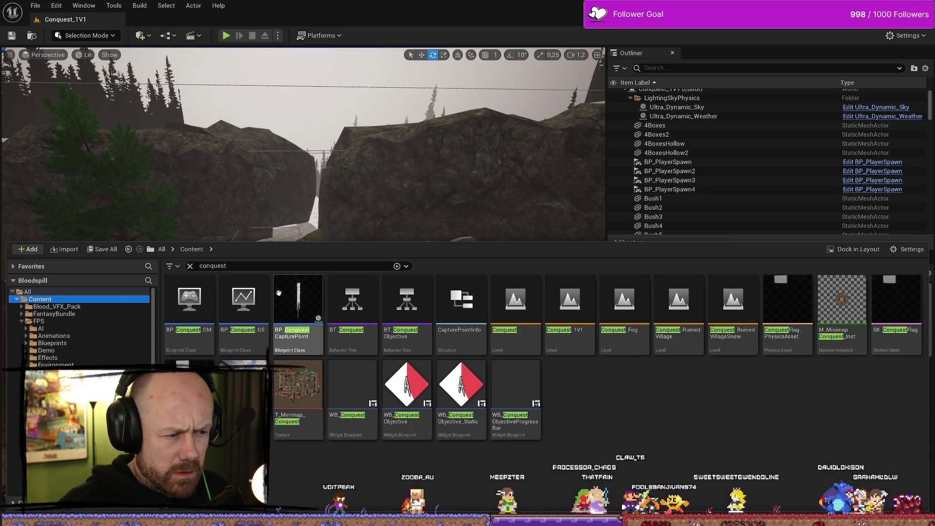
mouse_move(397, 156)
mouse_down()
mouse_move(378, 217)
mouse_move(238, 292)
mouse_move(205, 272)
mouse_up()
Rotate the capture-point banner about its vertical axis and frame it in view.
key(f)
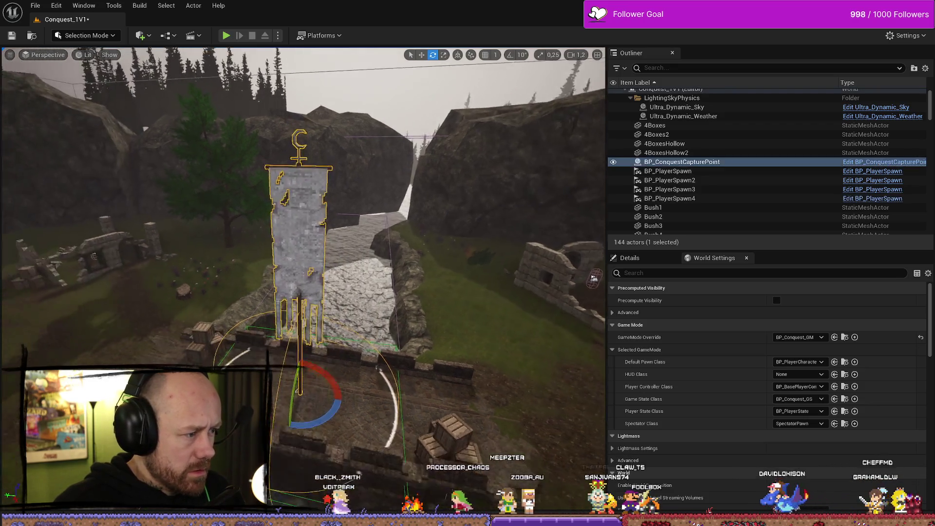
mouse_move(293, 384)
mouse_down()
mouse_move(236, 386)
mouse_move(315, 361)
mouse_move(431, 294)
mouse_up()
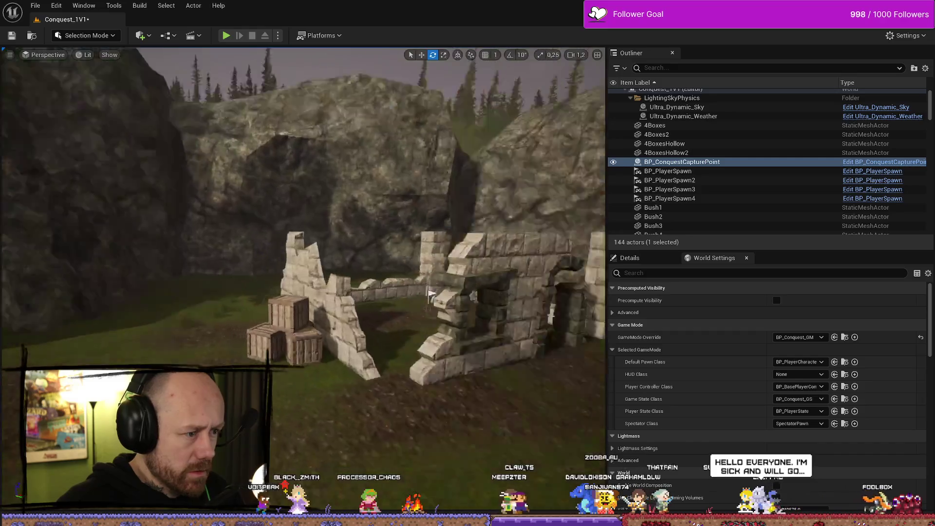
key(f)
Bring up the play mode options menu.
click(335, 36)
click(335, 37)
click(278, 36)
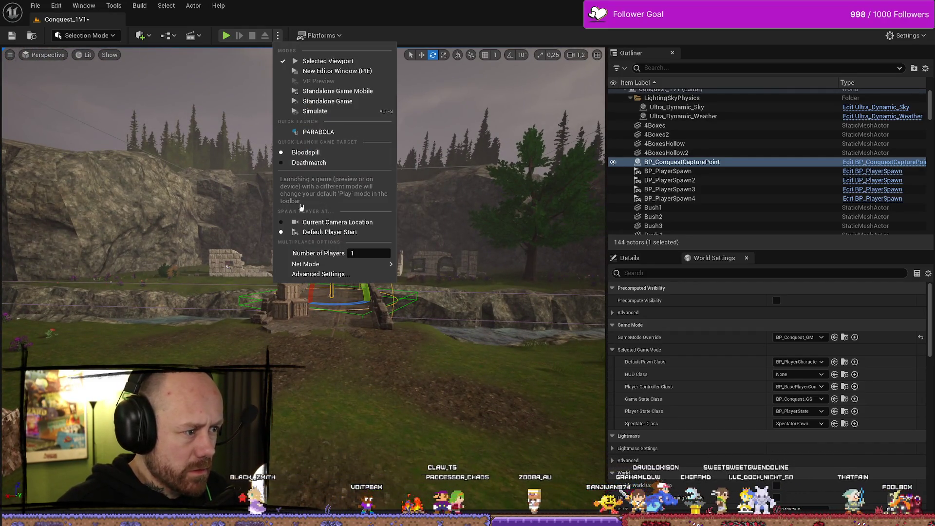
Simulate the level to inspect the flag, stop it, and select the wind source.
click(315, 111)
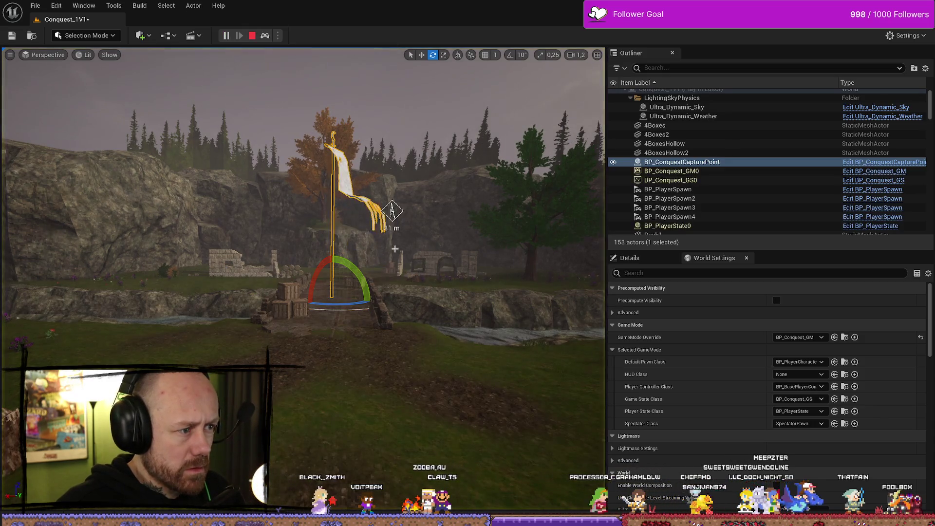
drag(335, 284, 324, 258)
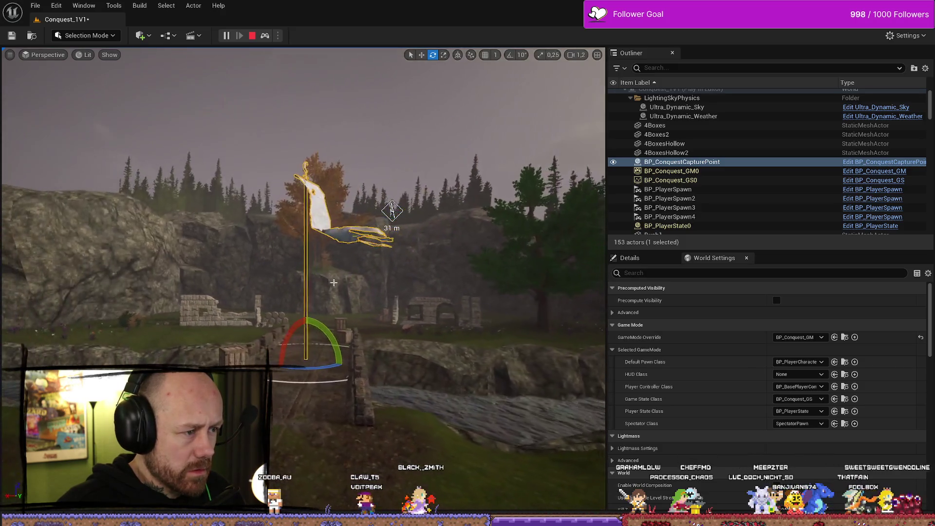
key(Escape)
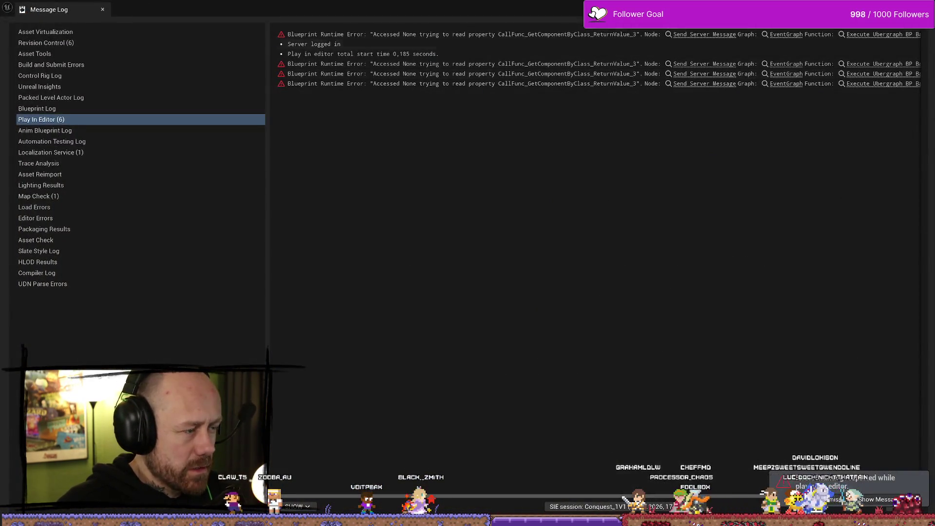
drag(335, 285, 352, 283)
click(352, 283)
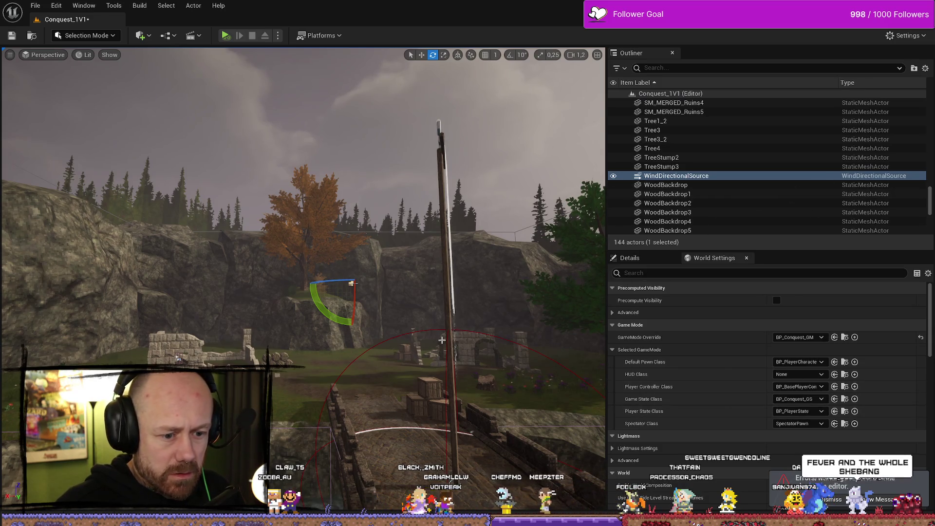
Save Conquest_1V1 and switch to the Conquest_RuinedVillage level.
drag(440, 340, 440, 370)
key(ctrl+space)
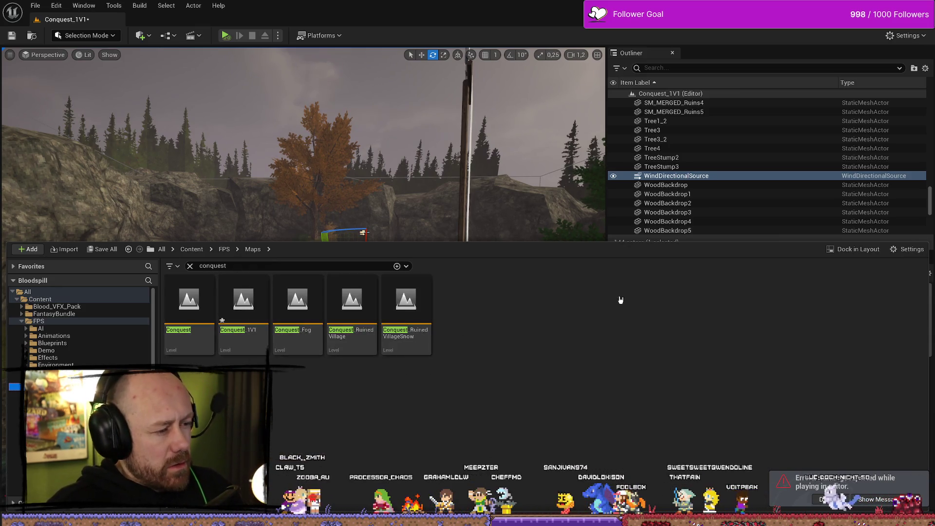
double_click(352, 305)
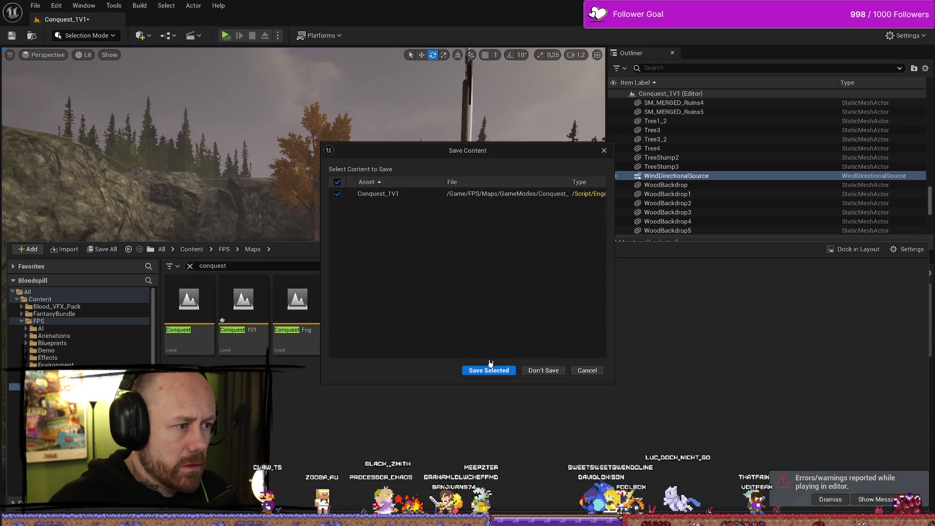
click(489, 370)
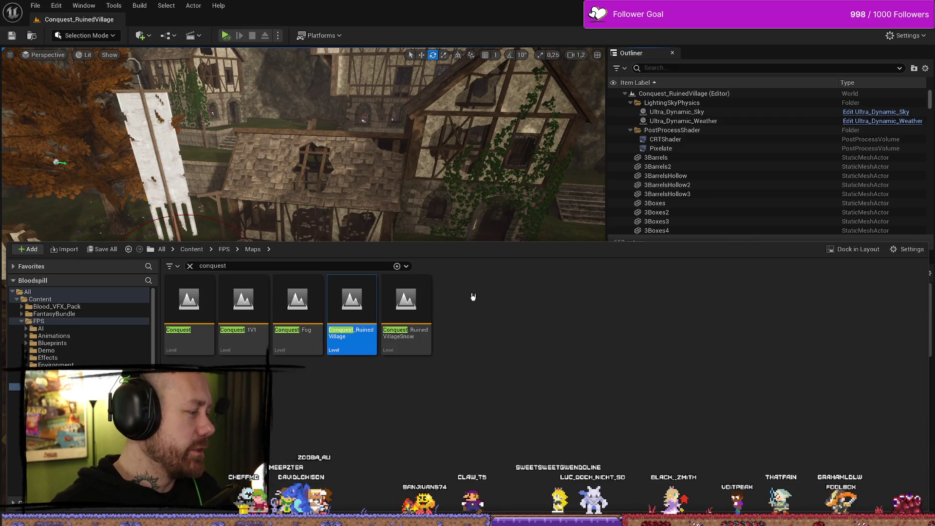
Fly to the cage courtyard and select the wind directional source.
mouse_move(593, 222)
mouse_down()
mouse_move(292, 229)
mouse_move(261, 247)
mouse_up()
click(261, 247)
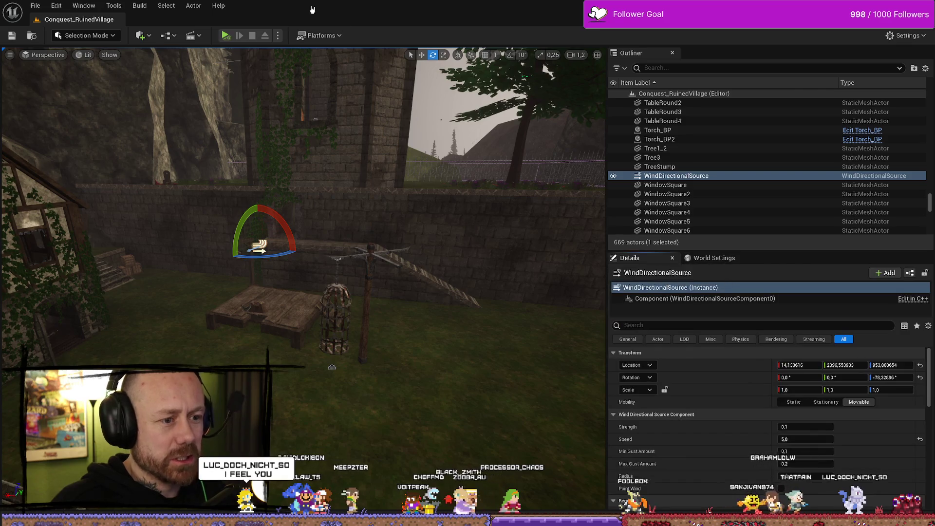
key(ctrl+space)
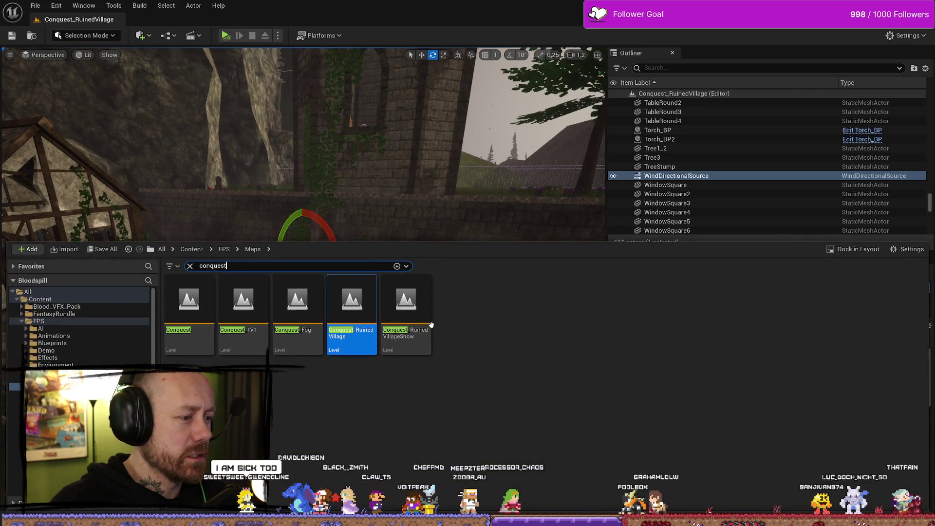
Reopen Conquest_1V1 and turn the wind directional source to about -156° yaw.
double_click(243, 316)
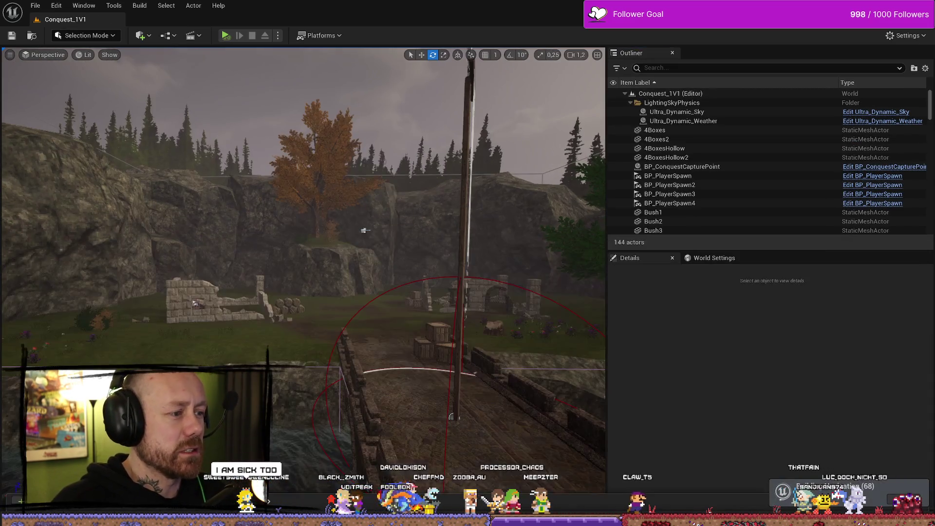
click(366, 231)
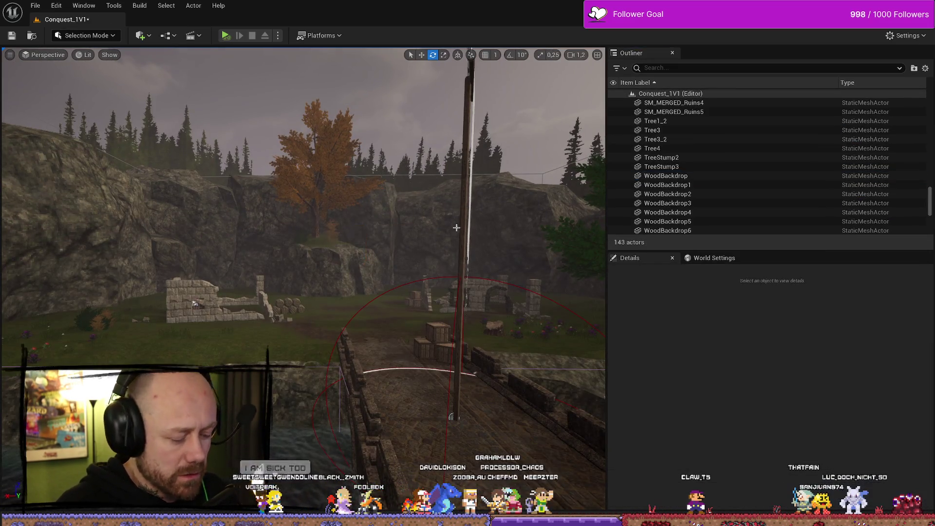
mouse_move(434, 232)
mouse_down()
mouse_move(23, 335)
mouse_move(407, 227)
mouse_up()
drag(221, 319, 254, 287)
Play-test the level along the bridge to watch the banner, then stop.
key(alt+p)
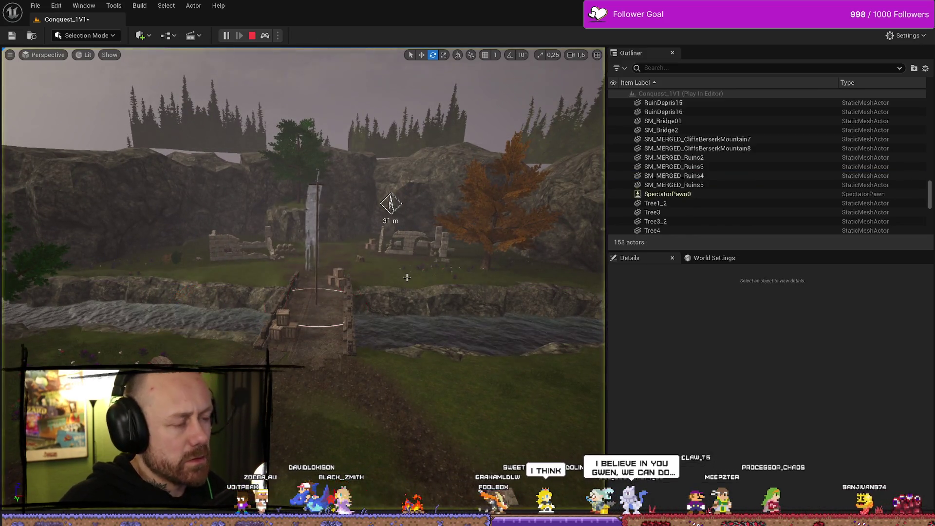
key(w)
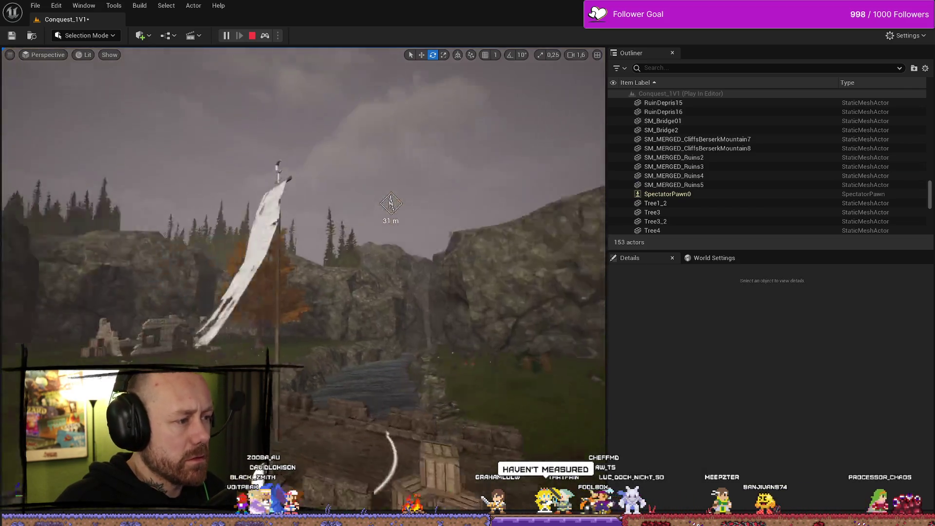
key(s)
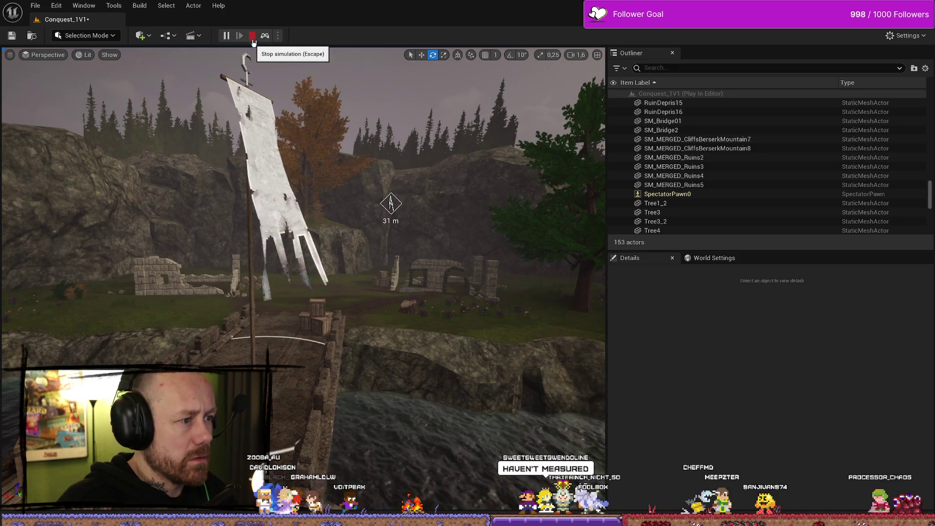
click(251, 35)
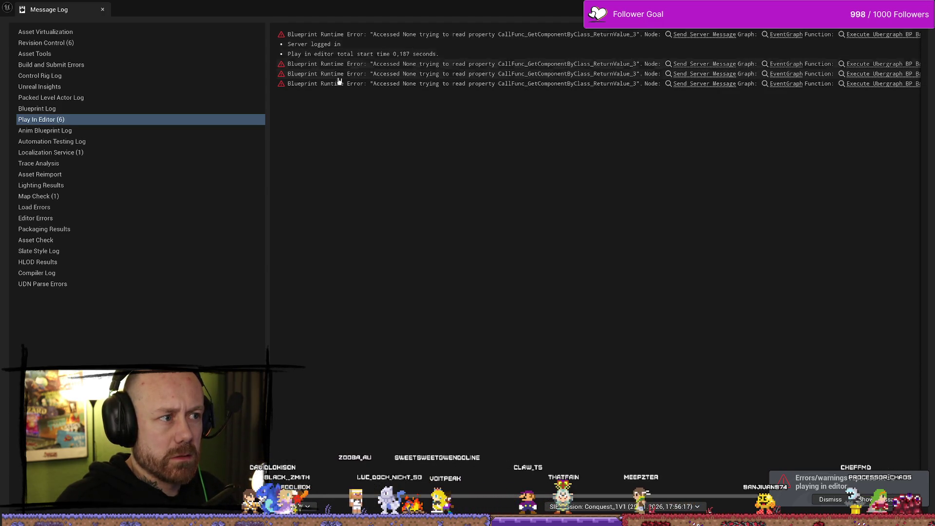
Inspect BP_Base_GM's error-flagged Send Server Message node, then return to the error log.
click(713, 64)
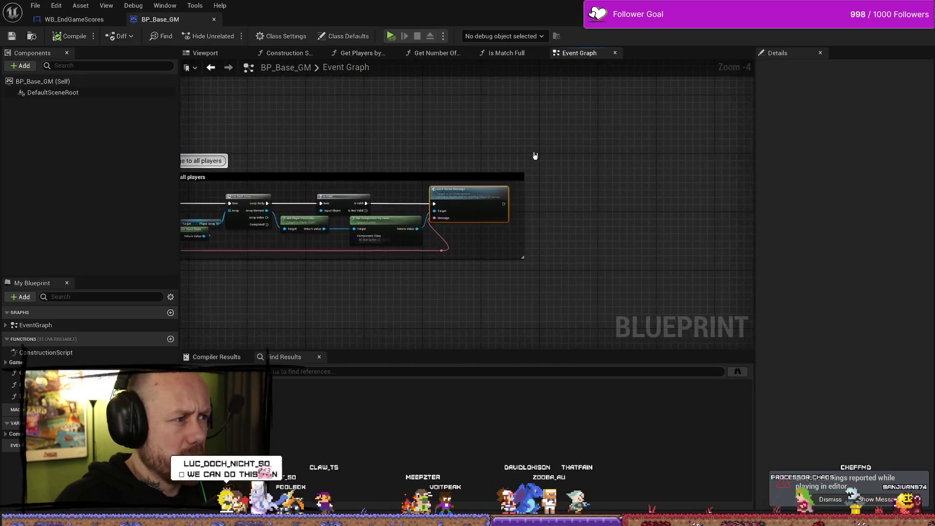
scroll(523, 139, down, 6)
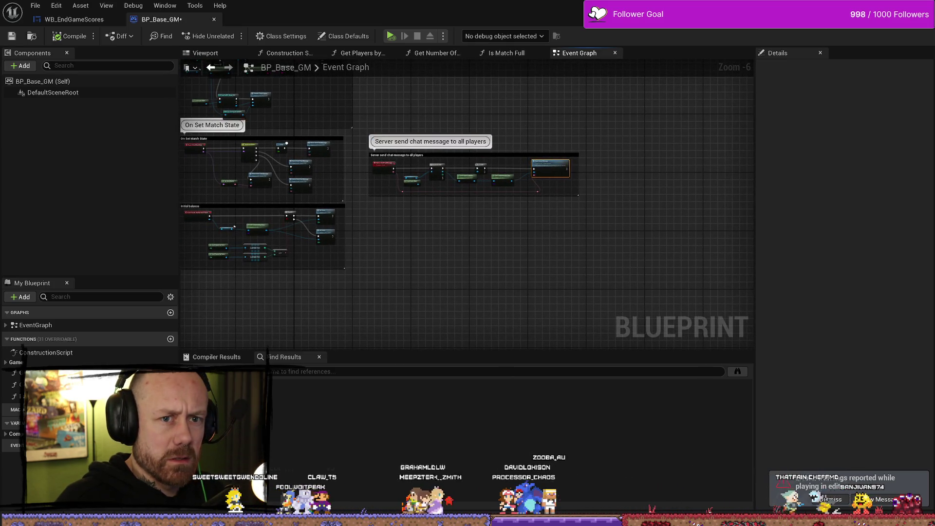
key(alt+Tab)
key(alt+Tab)
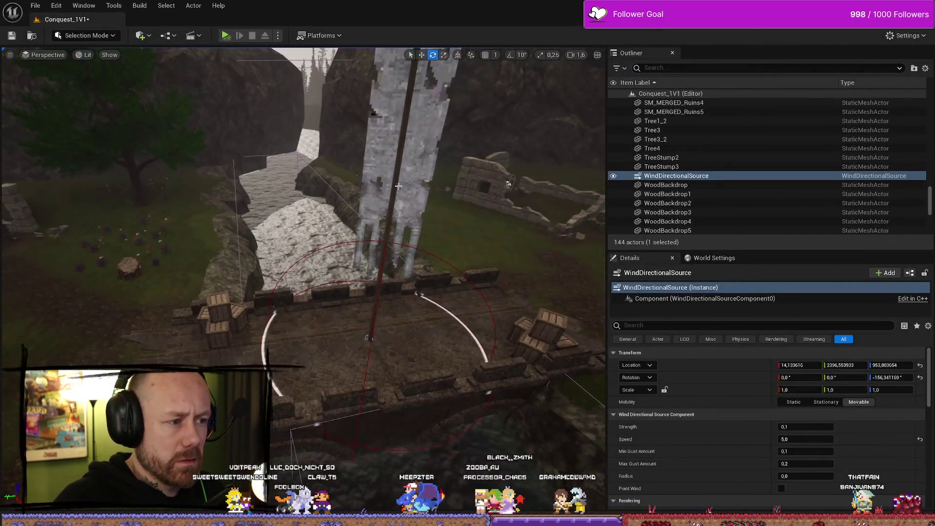
Select BP_ConquestCapturePoint in the viewport.
click(384, 336)
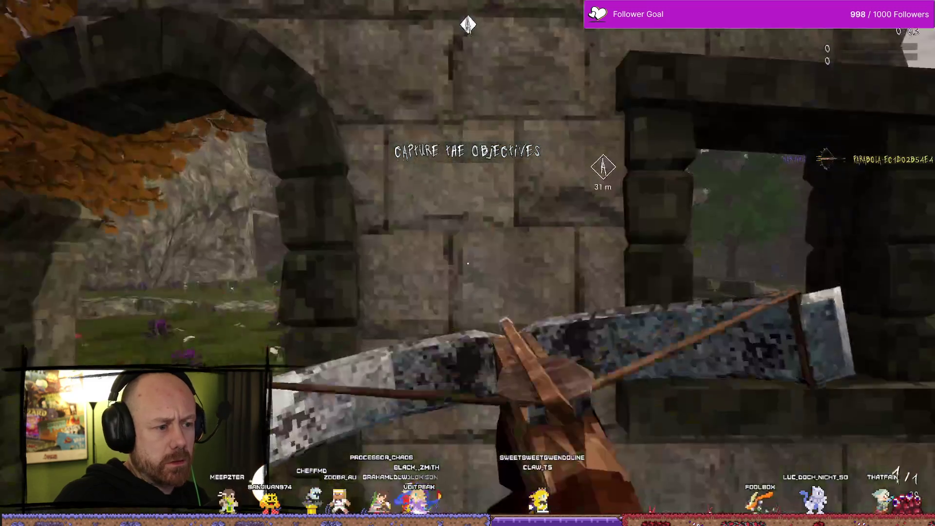
End the Play In Editor session to reveal the BP_Crossbow WeaponRef errors.
key(Escape)
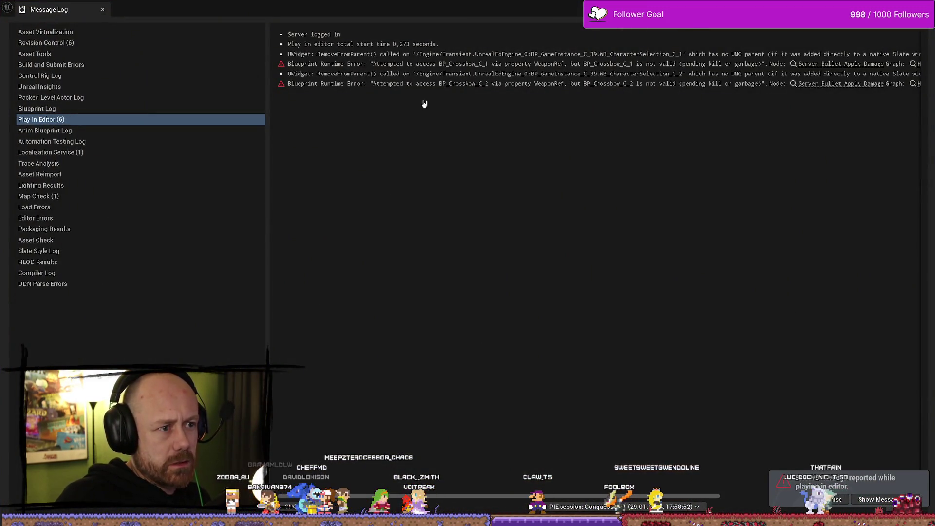
Review the two crossbow WeaponRef runtime errors, then shrink and close the Message Log.
click(546, 66)
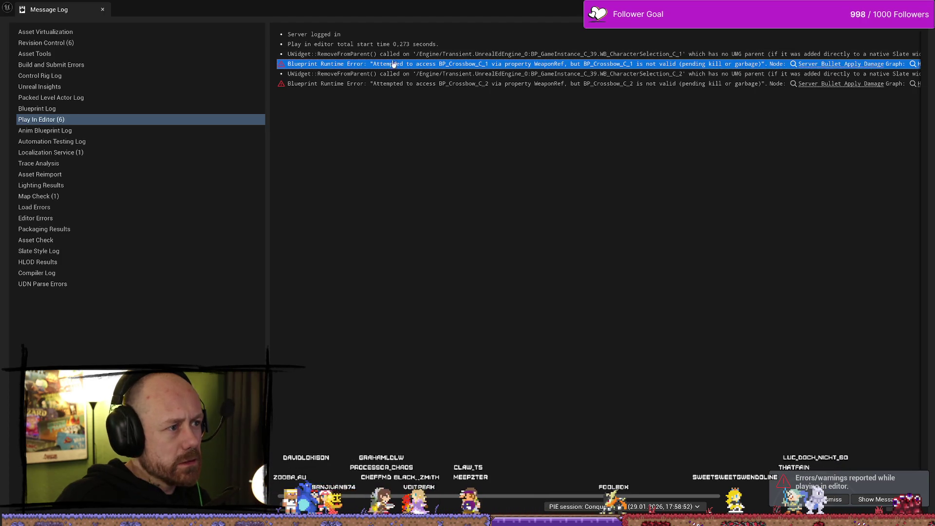
click(486, 74)
click(481, 85)
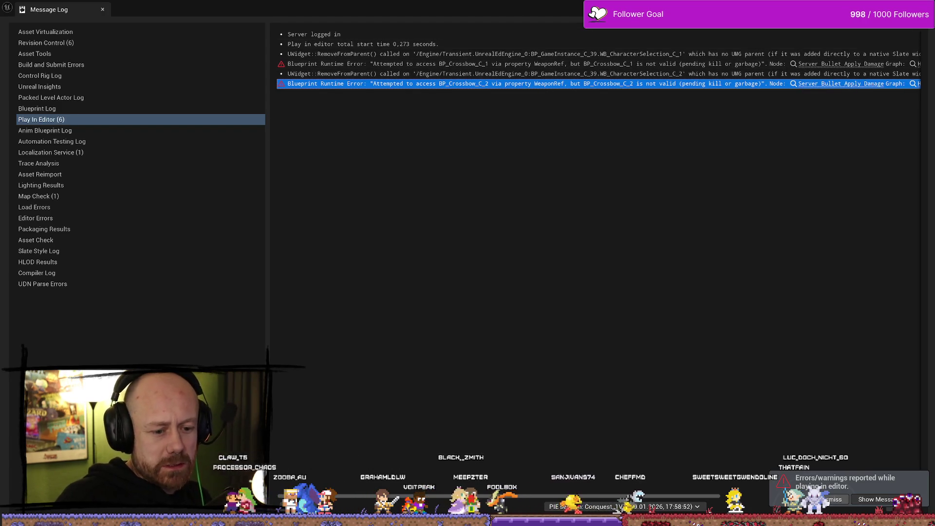
key(super+Down)
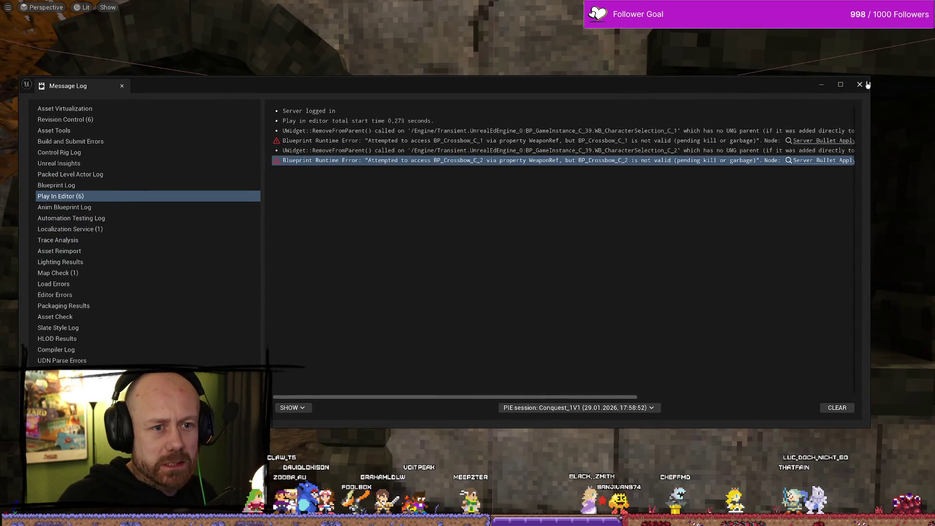
mouse_move(870, 76)
mouse_down()
mouse_move(657, 142)
mouse_move(626, 167)
mouse_up()
click(787, 57)
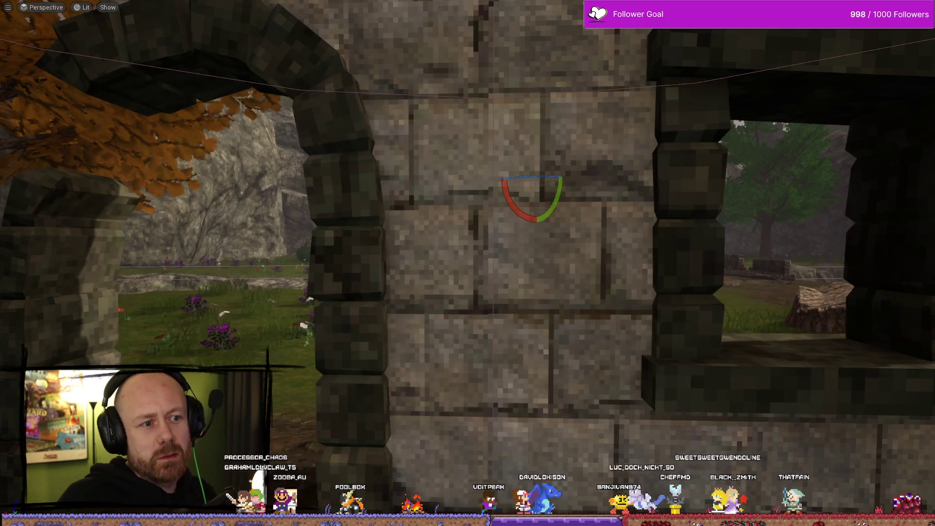
Frame the wind source, save the Conquest_1V1 level, and bring up the DT_Maps data table.
key(F11)
key(f)
scroll(119, 61, down, 10)
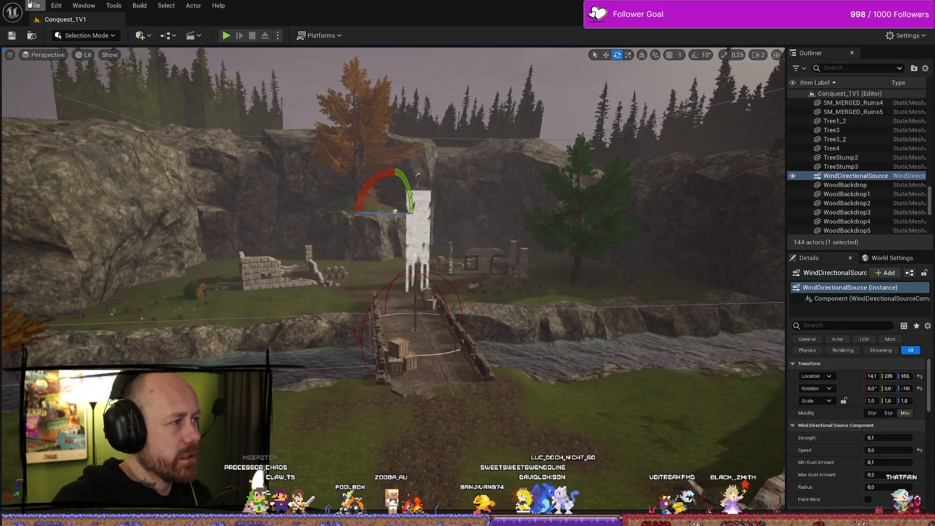
click(35, 5)
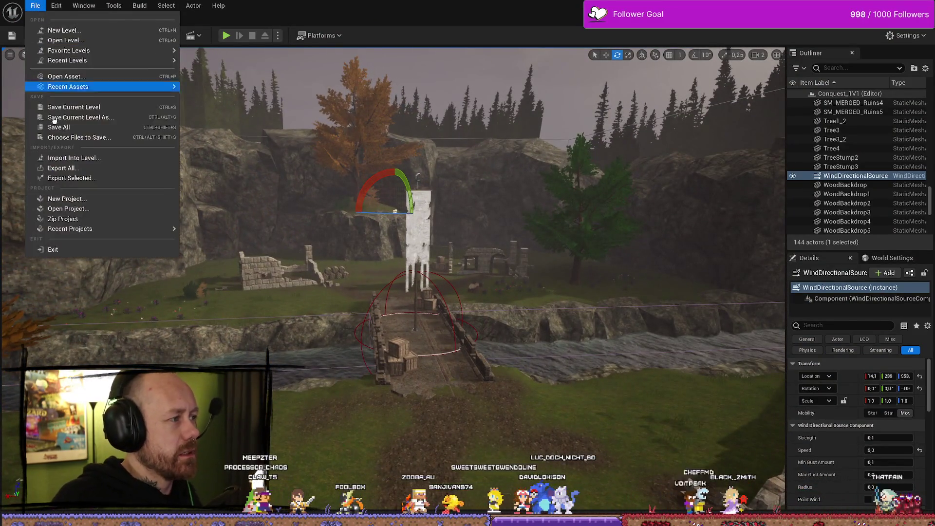
click(76, 127)
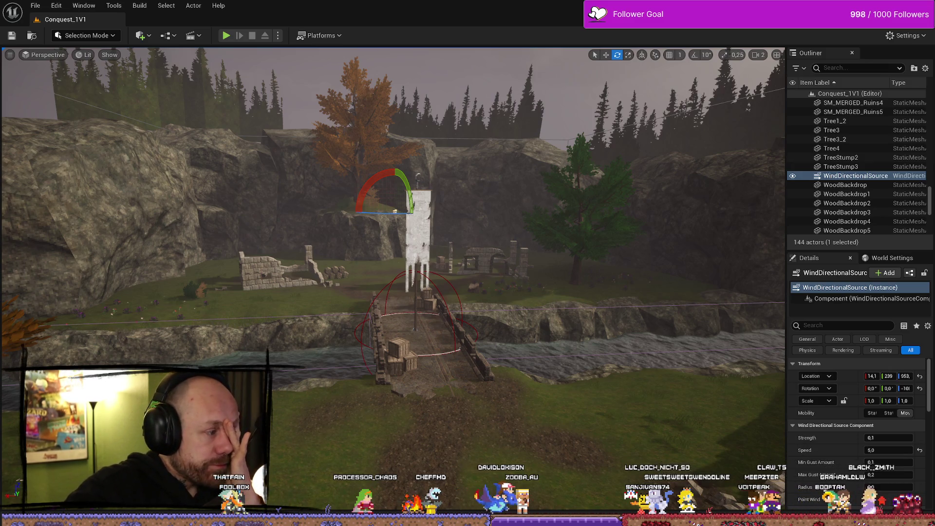
key(alt+Tab)
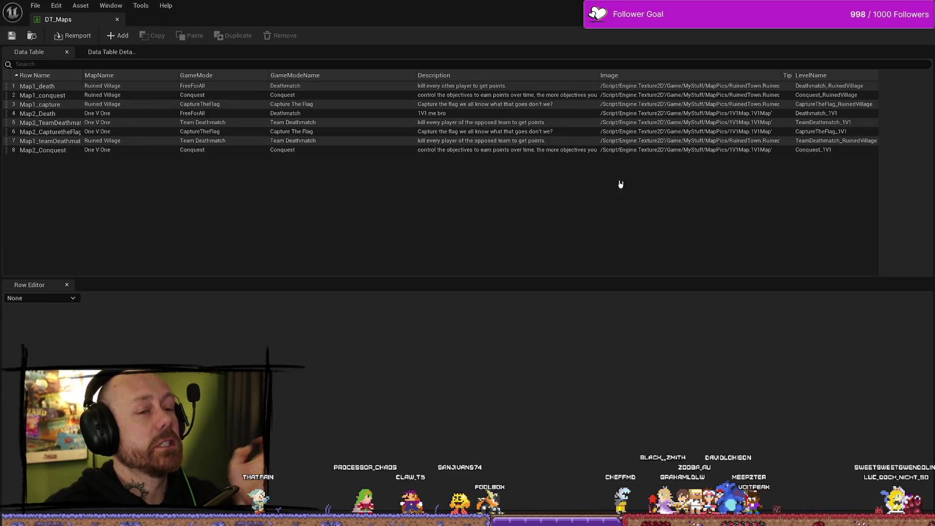
Switch from the DT_Maps data table back to the Conquest_1V1 level editor.
key(alt+Tab)
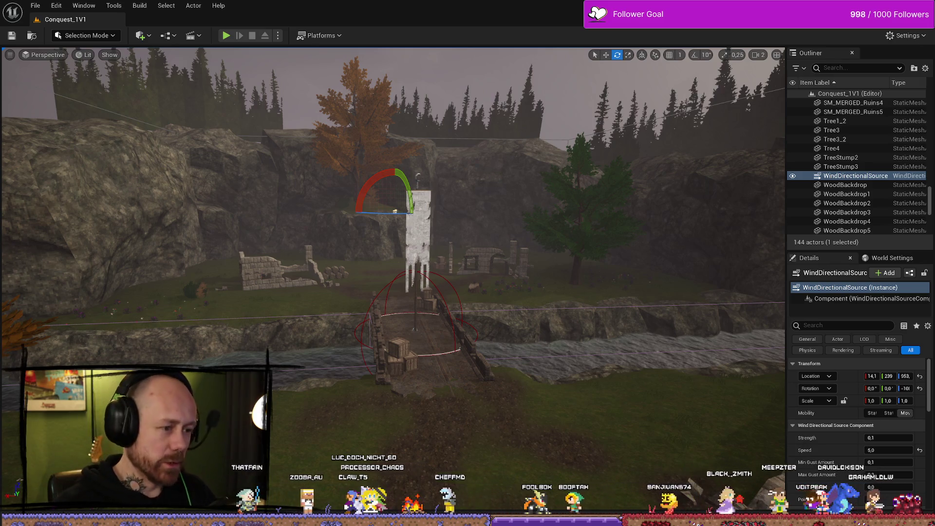
Save all levels and assets, check the SourceTree history, and return to Unreal.
click(35, 5)
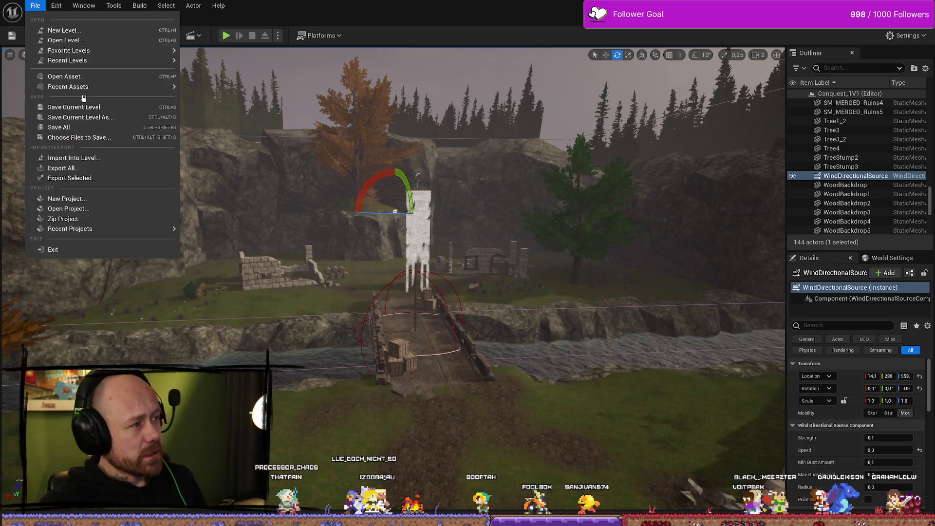
click(88, 128)
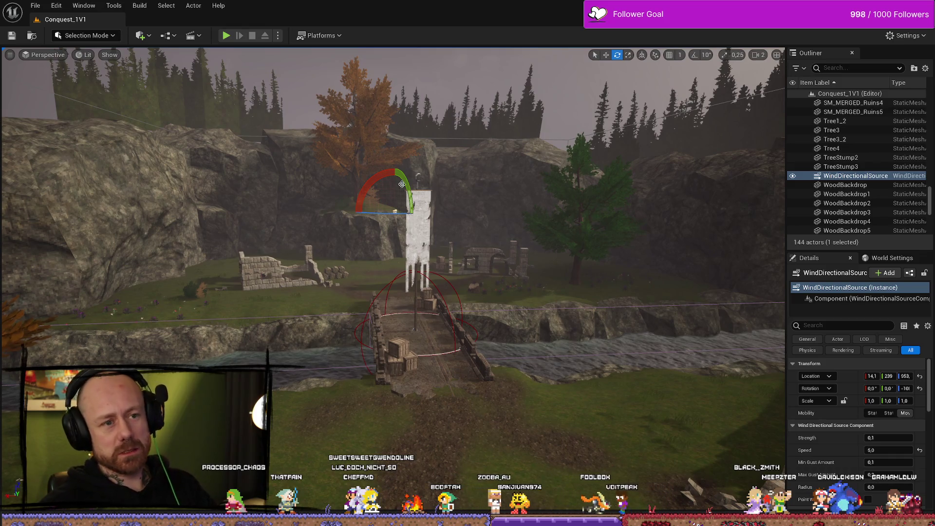
key(alt+Tab)
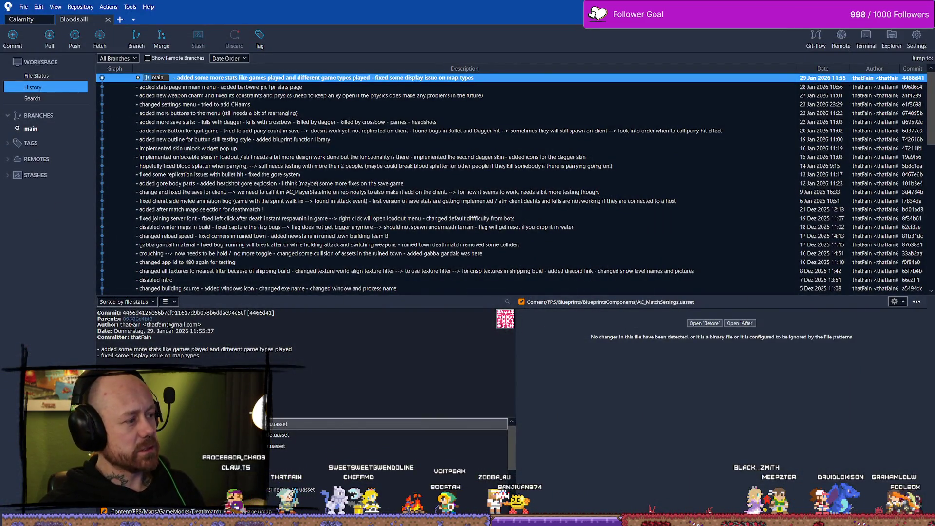
key(alt+Tab)
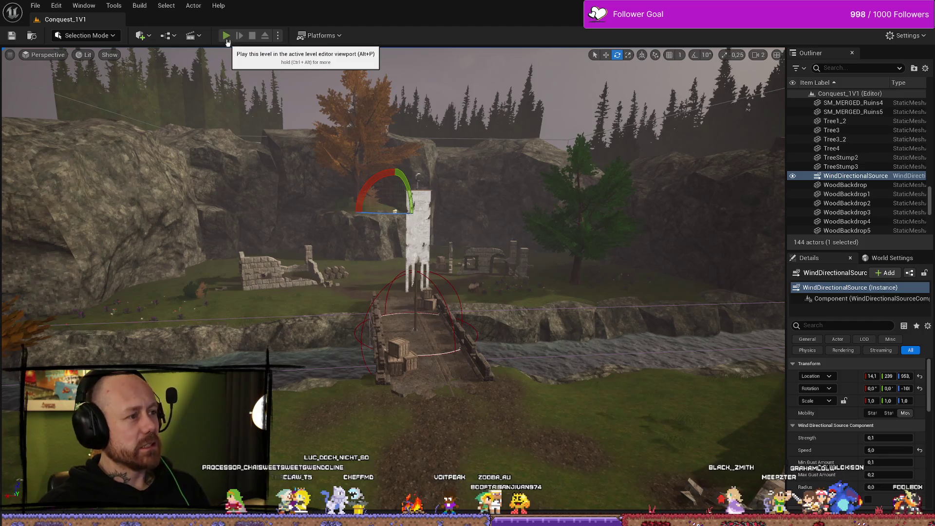
Start a Play-In-Editor session, then quit the match back to the main menu.
click(228, 36)
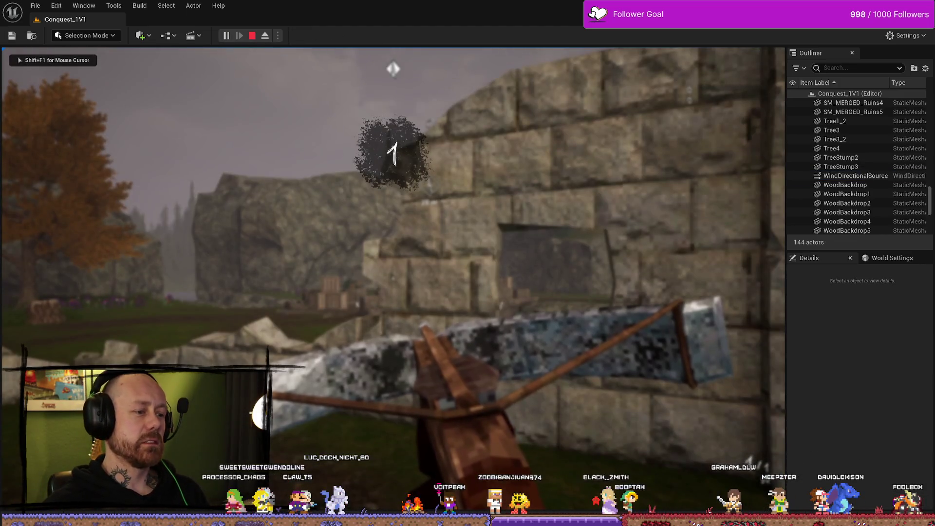
key(Escape)
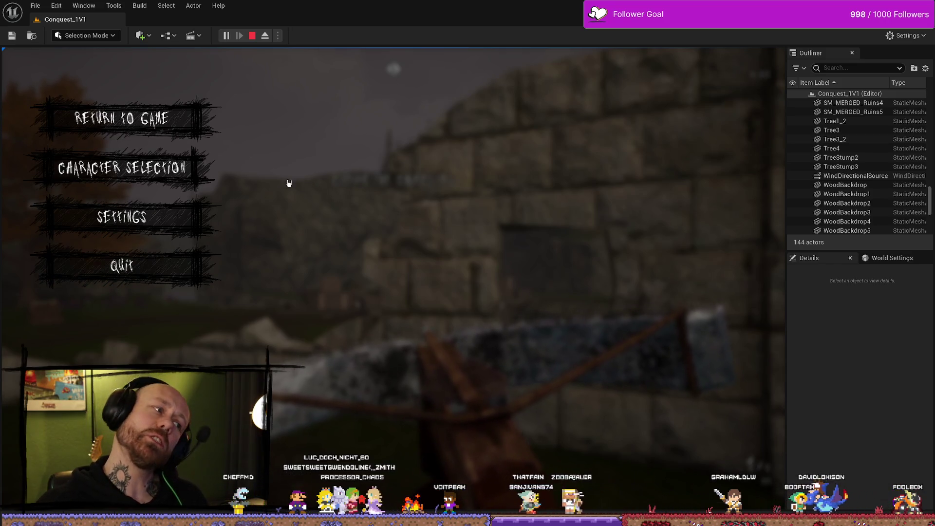
click(182, 273)
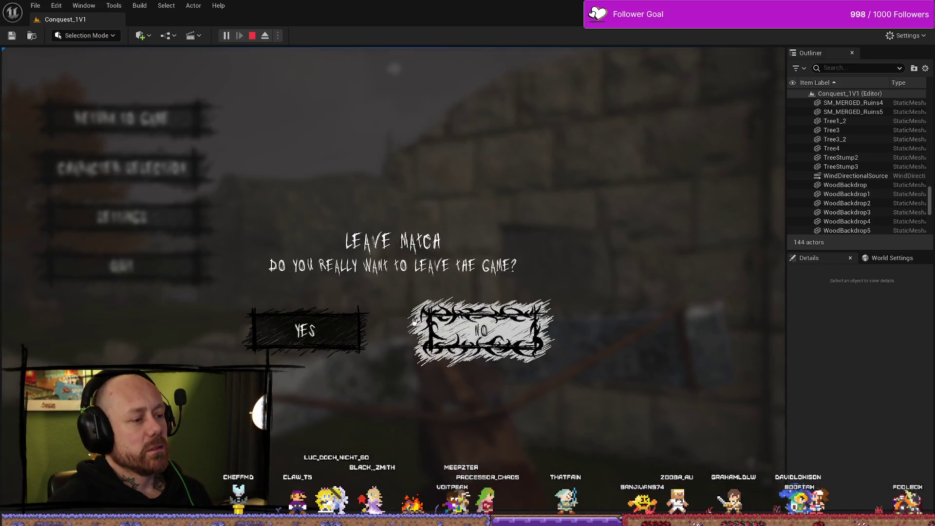
click(321, 331)
View the game's Stats screen, close it, and go to the Credits screen.
key(Down)
key(Down)
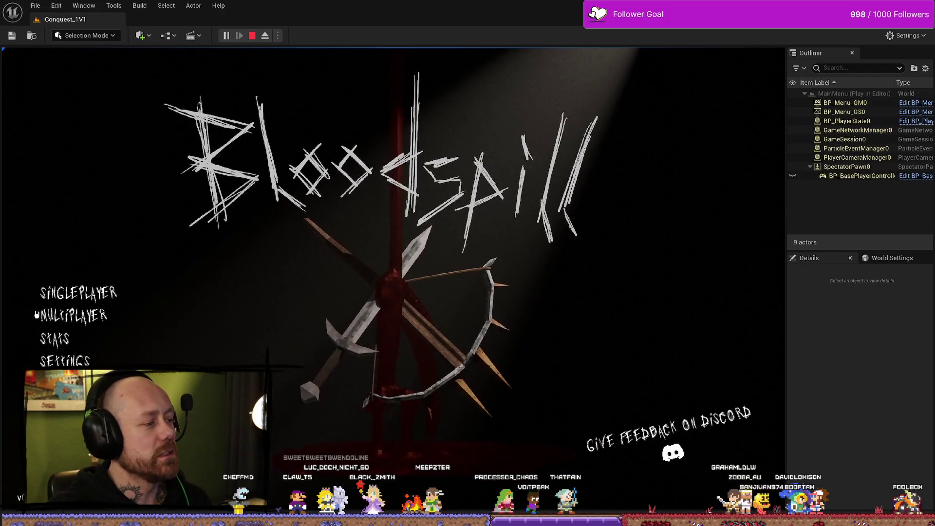
key(Return)
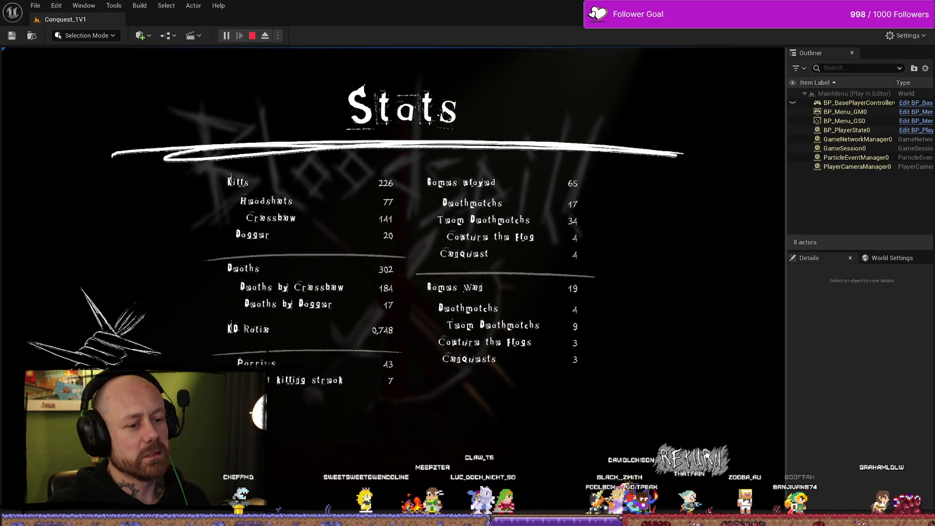
key(Escape)
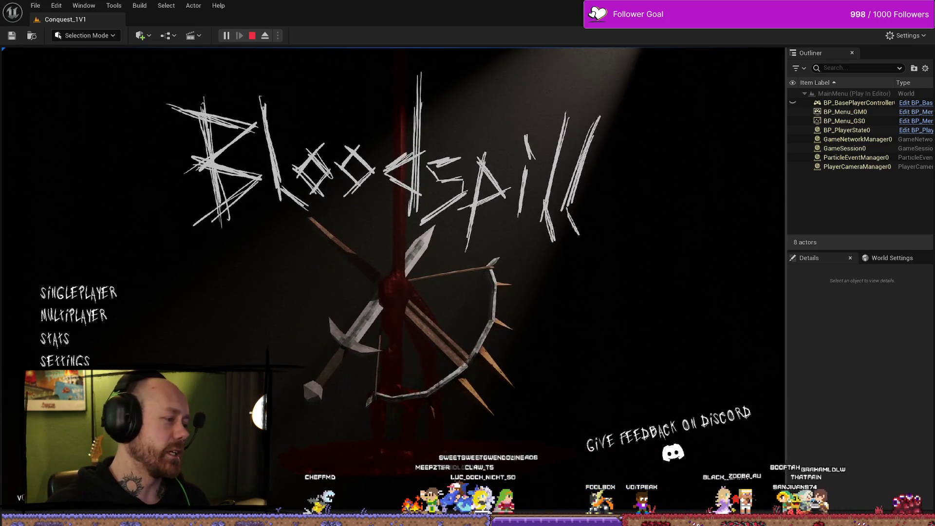
click(61, 382)
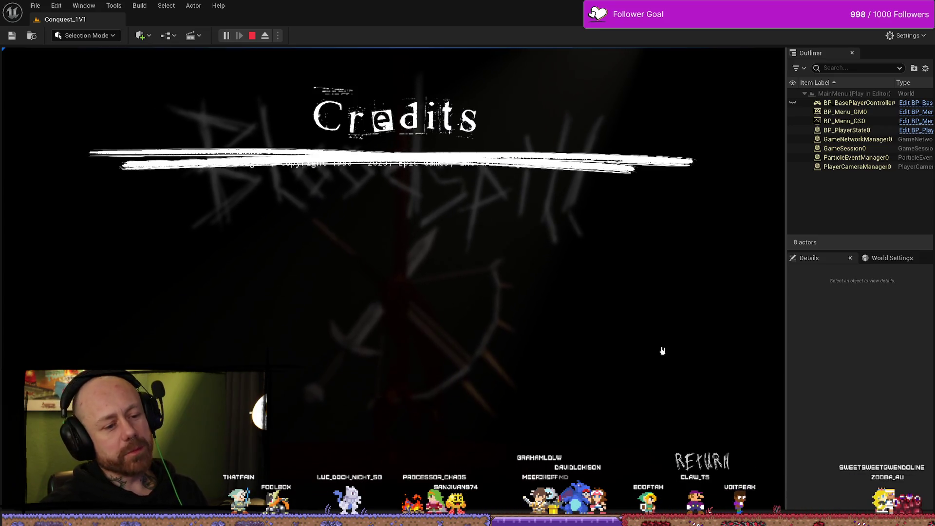
Return from Credits to the main menu and switch to the Trello board.
click(667, 449)
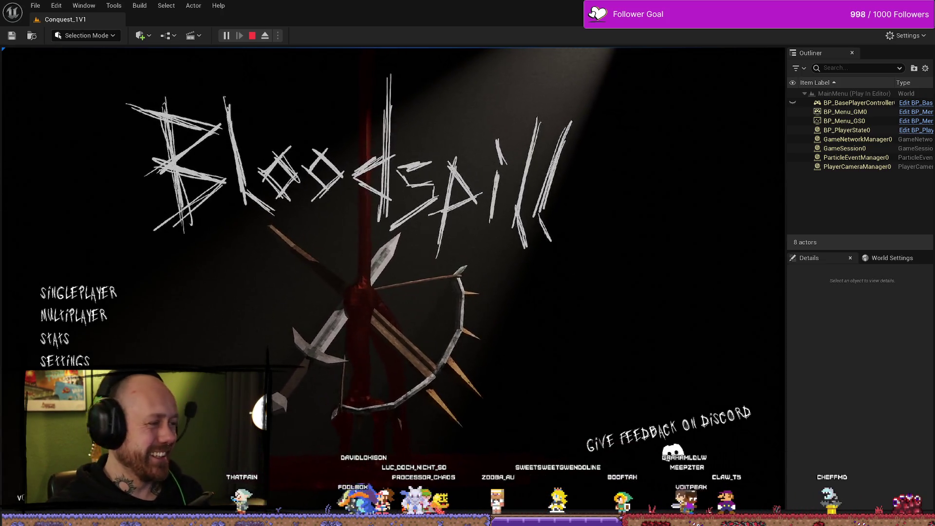
key(alt+Tab)
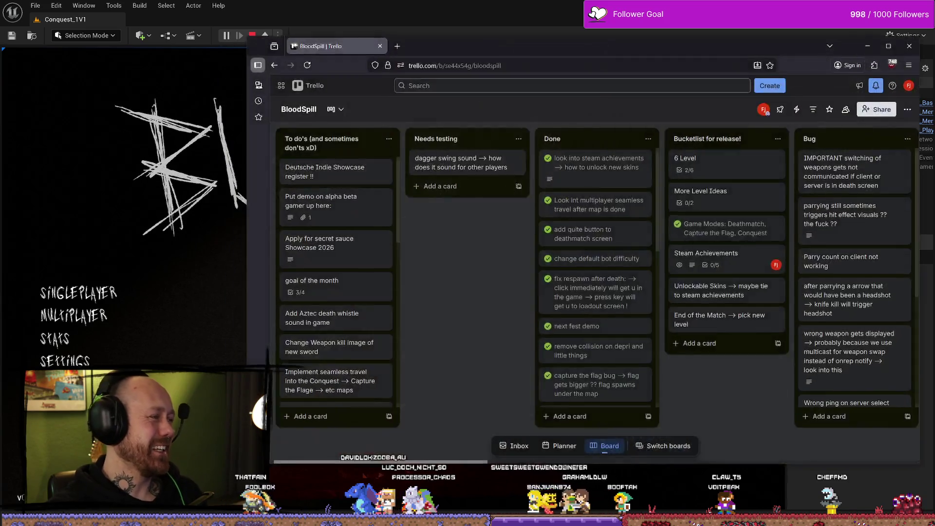
Maximize the browser and open the 'goal of the month' card.
drag(540, 57, 449, 58)
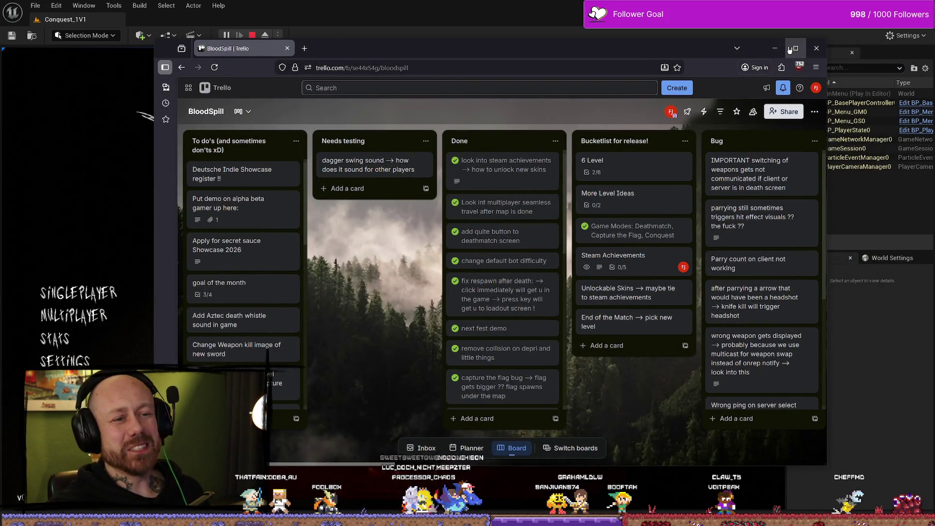
double_click(450, 58)
mouse_move(91, 192)
mouse_down()
mouse_move(90, 168)
mouse_move(97, 209)
mouse_move(92, 122)
mouse_move(92, 209)
mouse_up()
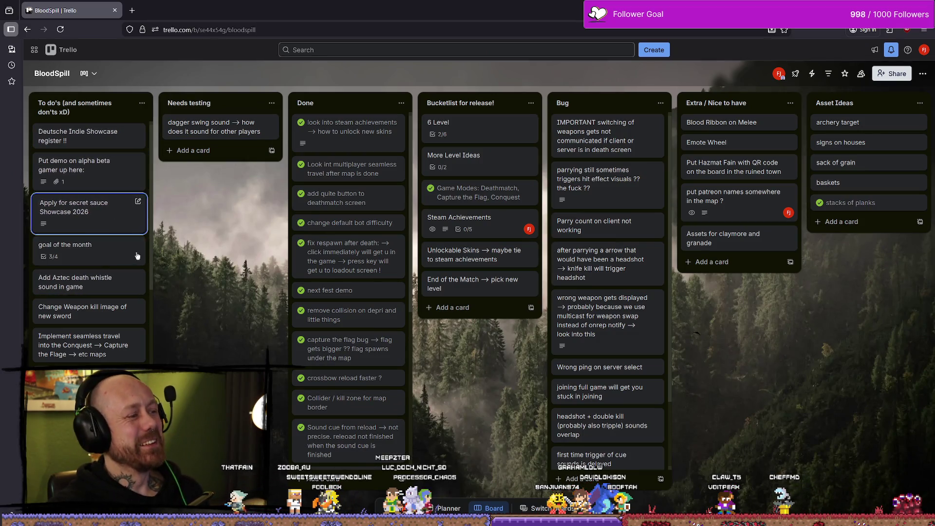
click(94, 251)
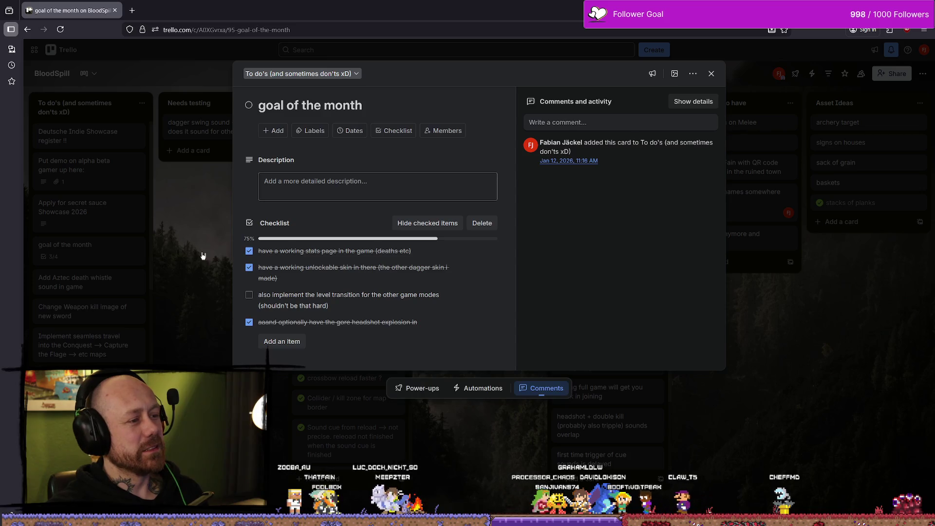
Tick the level transition item, move the card to the top of Done, then open Steam Achievements.
click(249, 296)
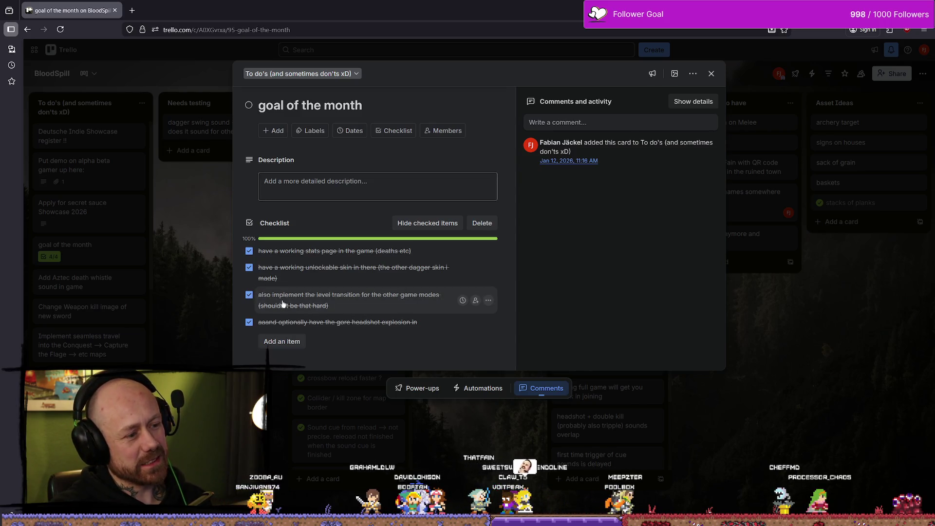
click(819, 388)
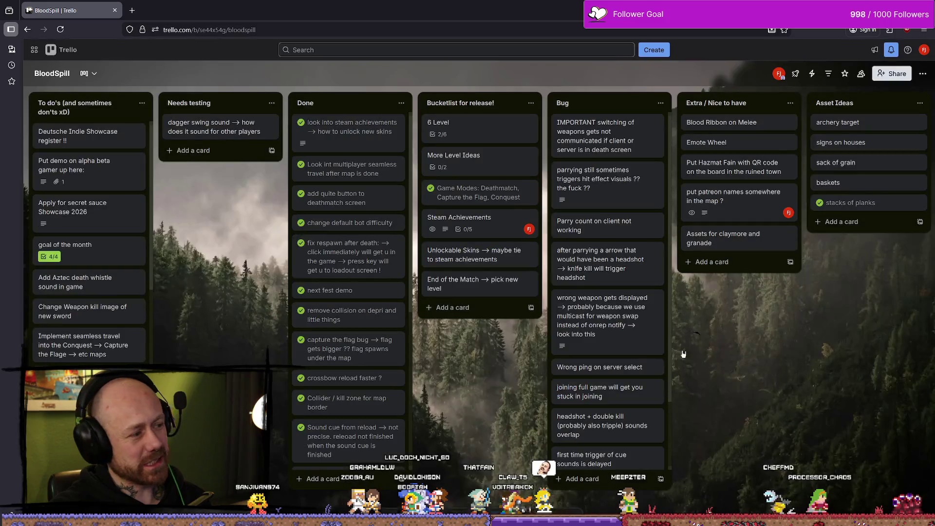
mouse_move(93, 259)
mouse_down()
mouse_move(358, 124)
mouse_move(320, 130)
mouse_up()
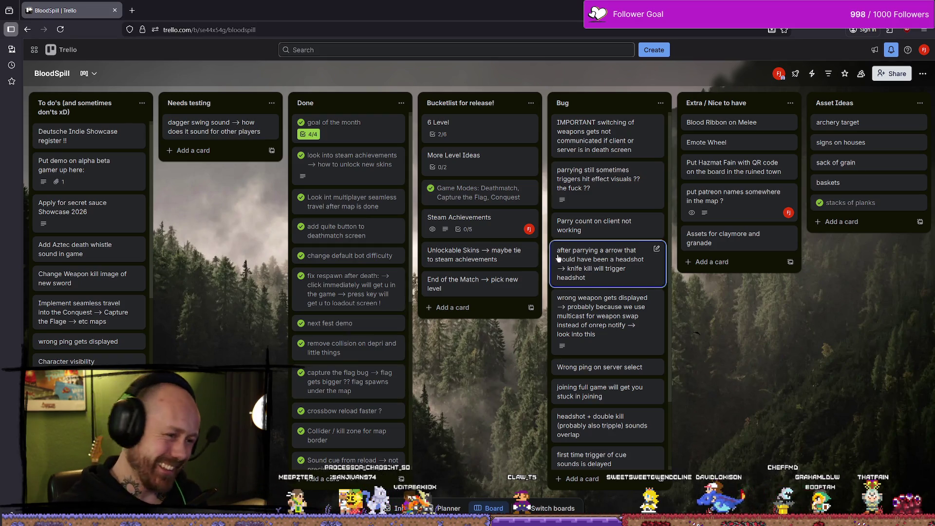
click(497, 224)
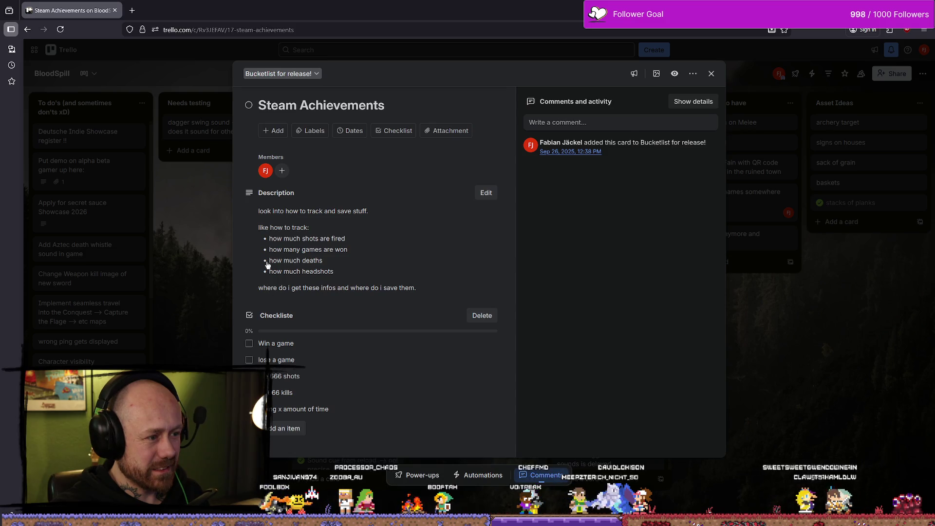
Add the checklist item 'get serverd> kill from behind the bar' to Steam Achievements.
click(292, 428)
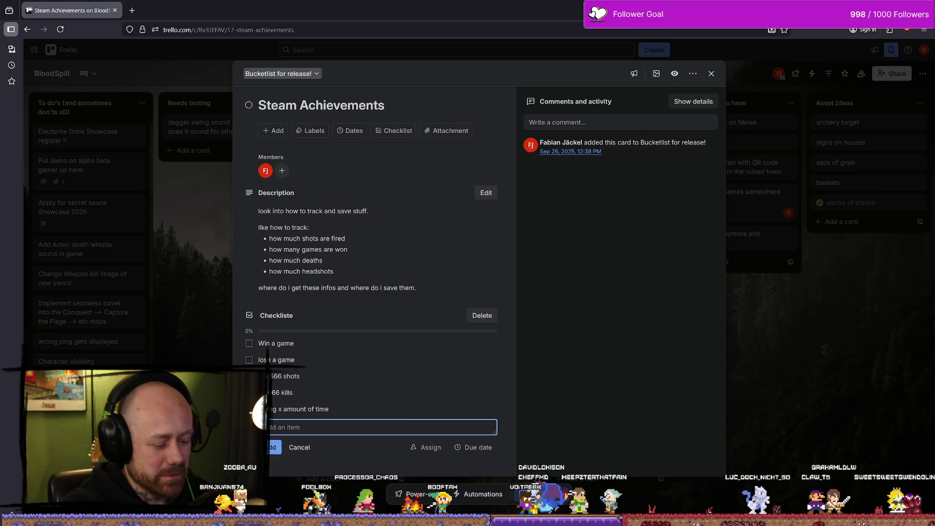
text(get serverd)
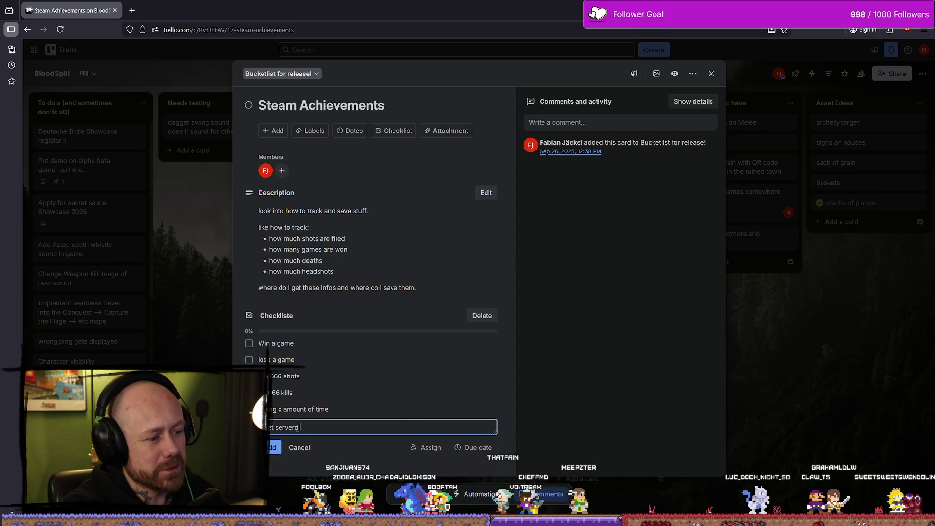
text(> kill )
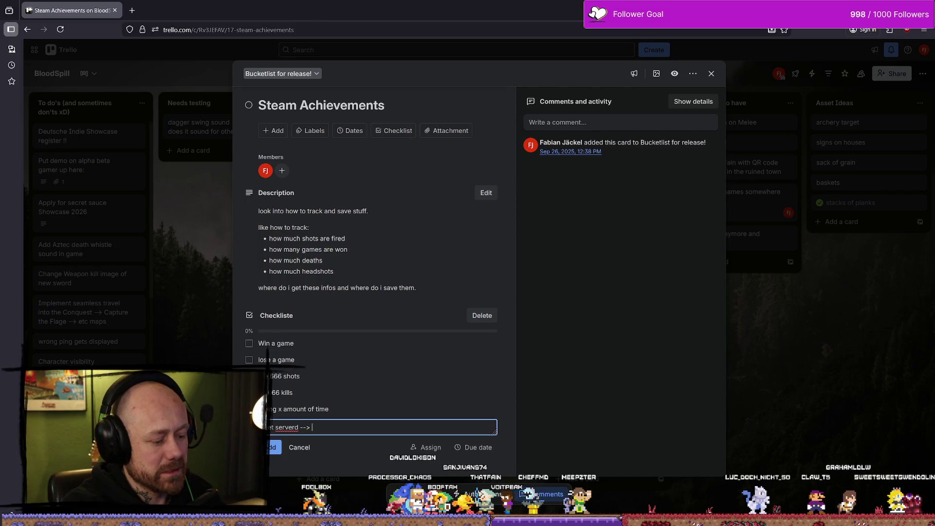
text(from)
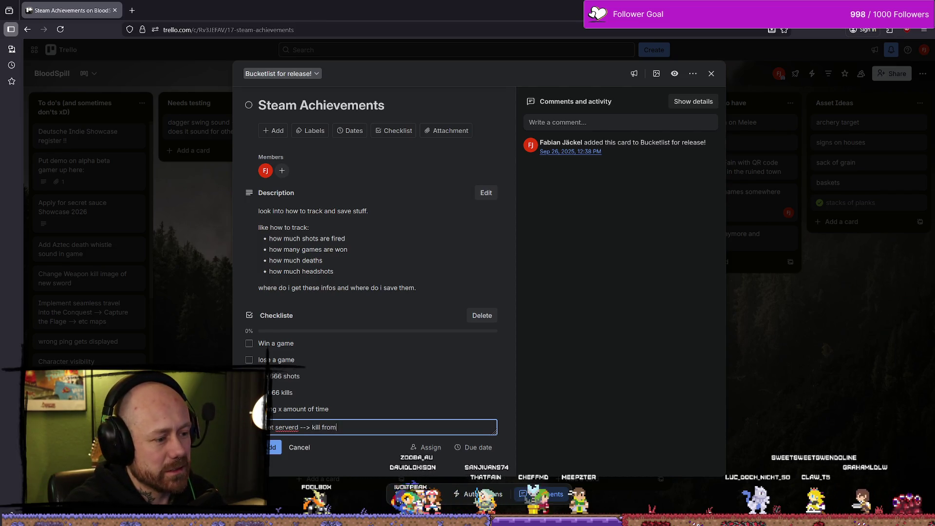
text( behind the bar)
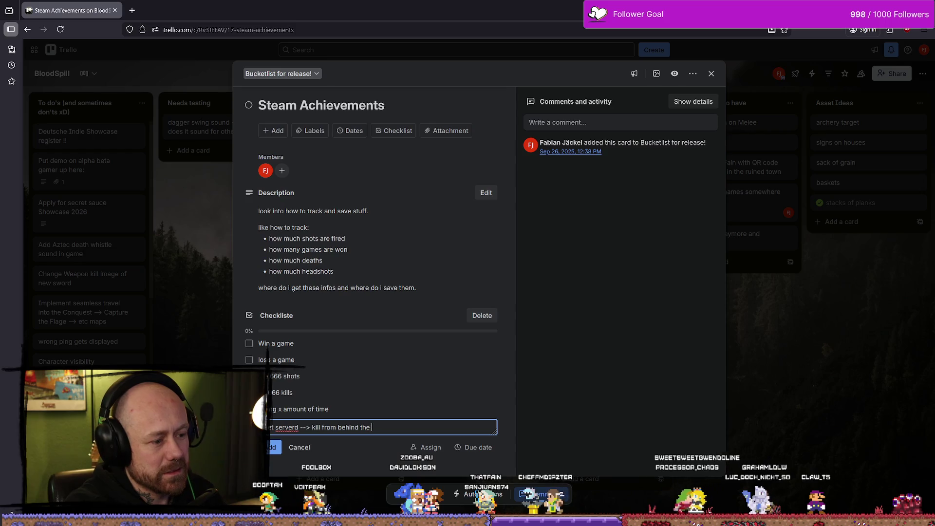
key(Return)
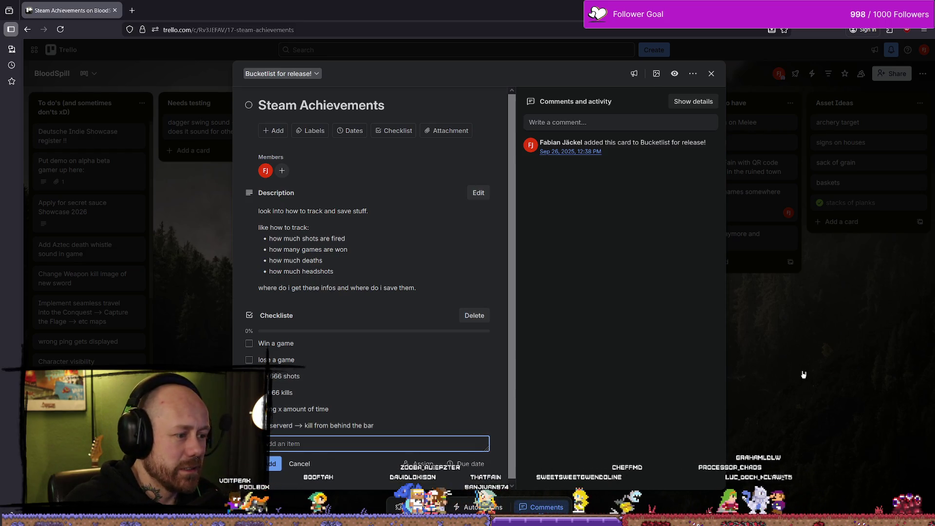
click(803, 374)
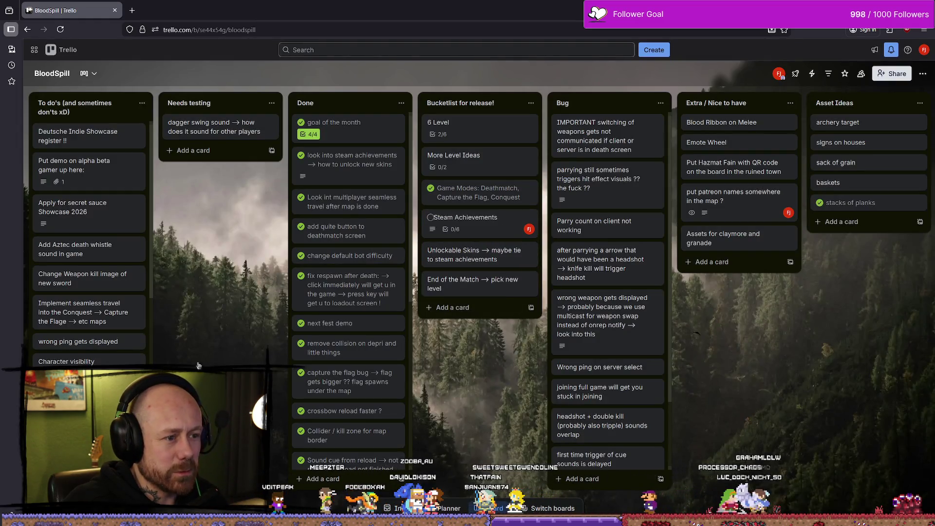
Open the 'save system, when to save, what to track' card and edit its team achievement item.
scroll(117, 297, down, 5)
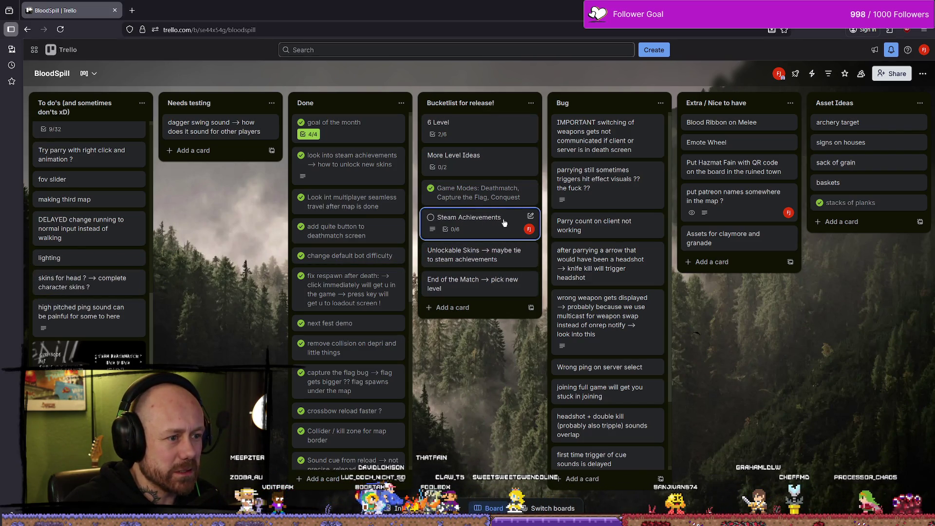
scroll(87, 243, up, 2)
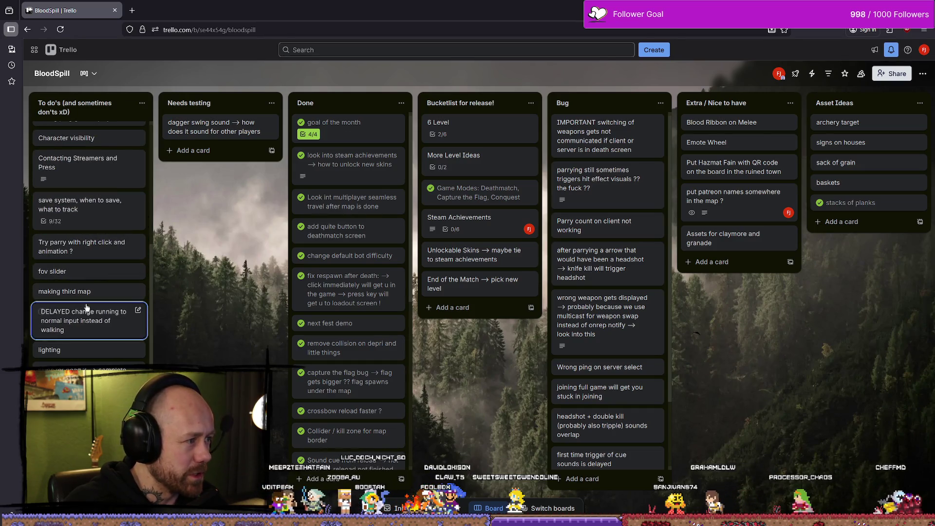
click(78, 205)
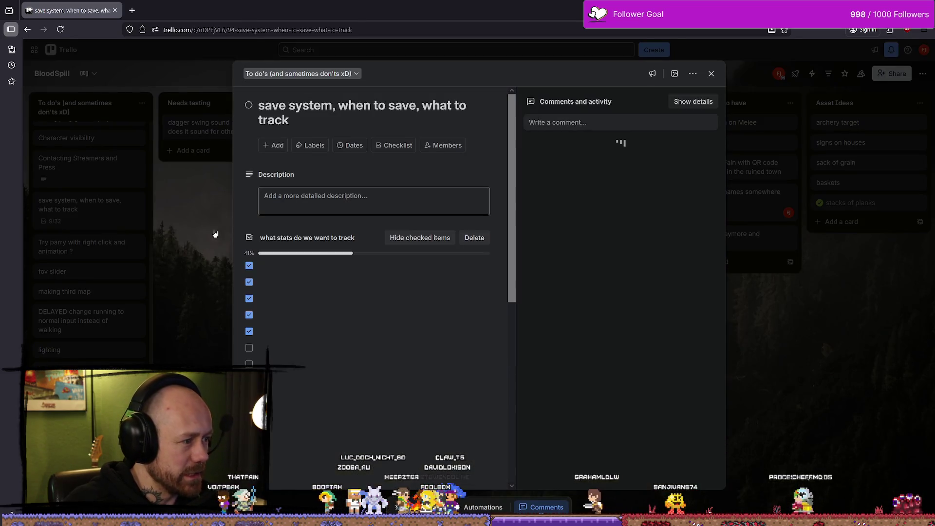
scroll(302, 292, down, 10)
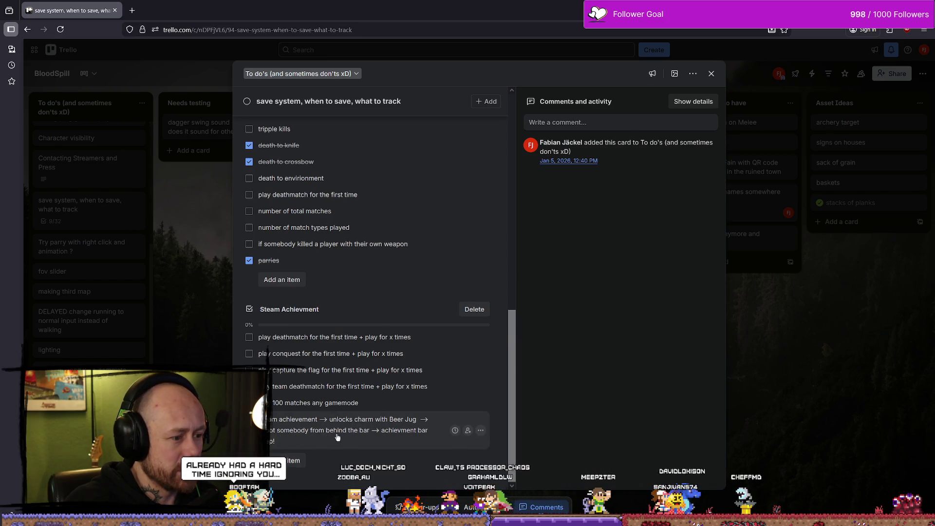
click(315, 442)
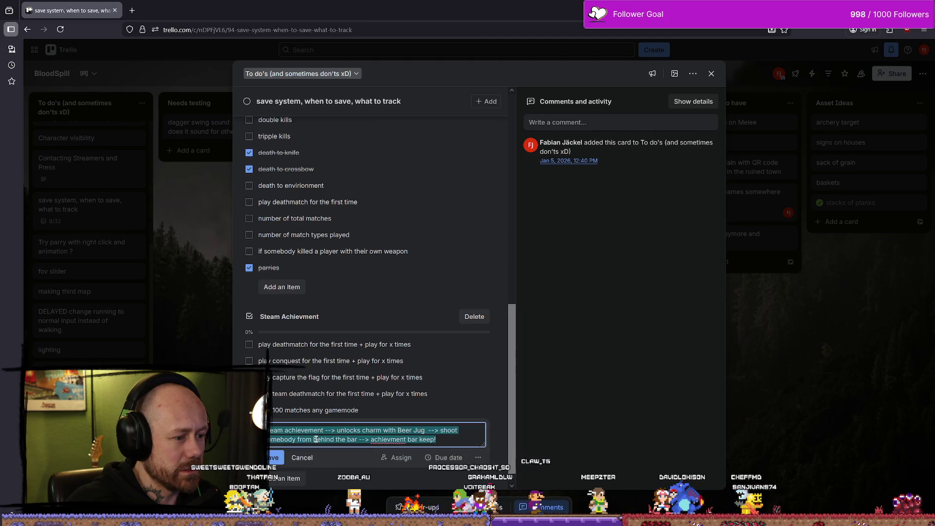
Append '--> get served' to the team achievement checklist item and save it.
click(439, 443)
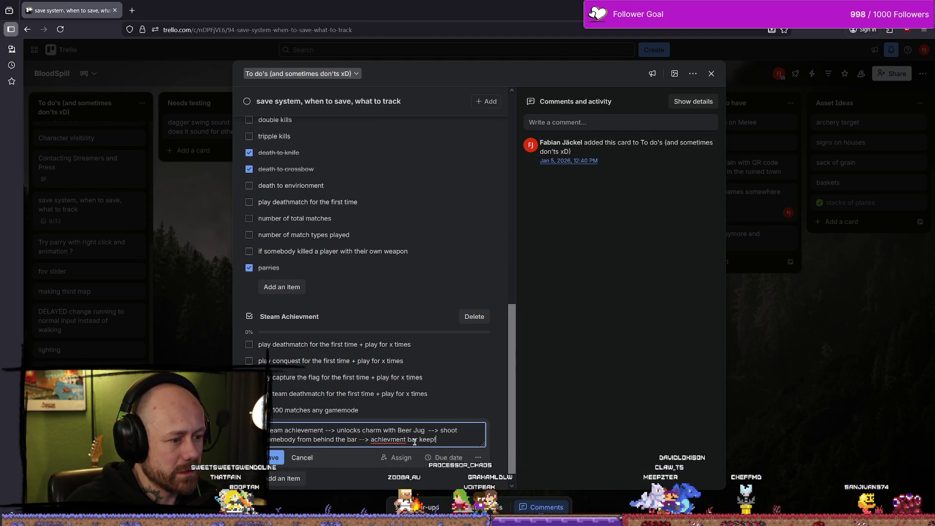
text(--> )
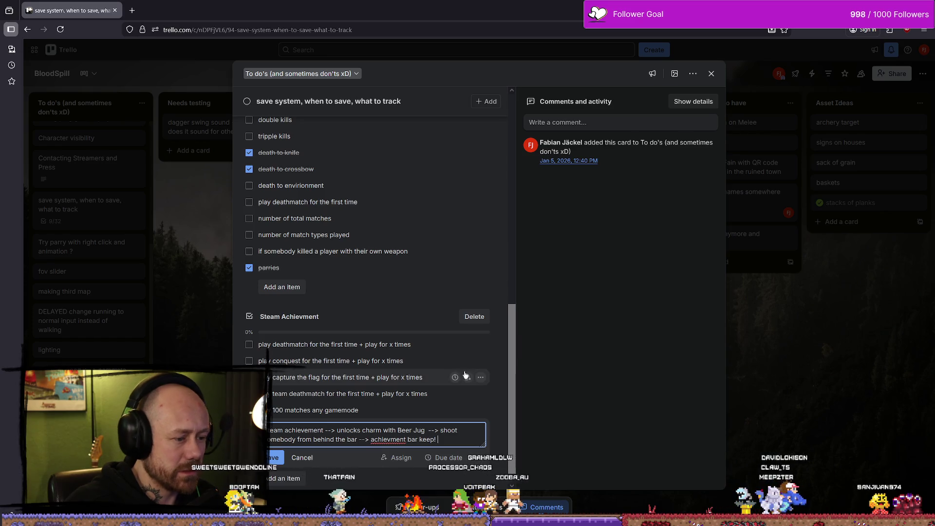
text(get server)
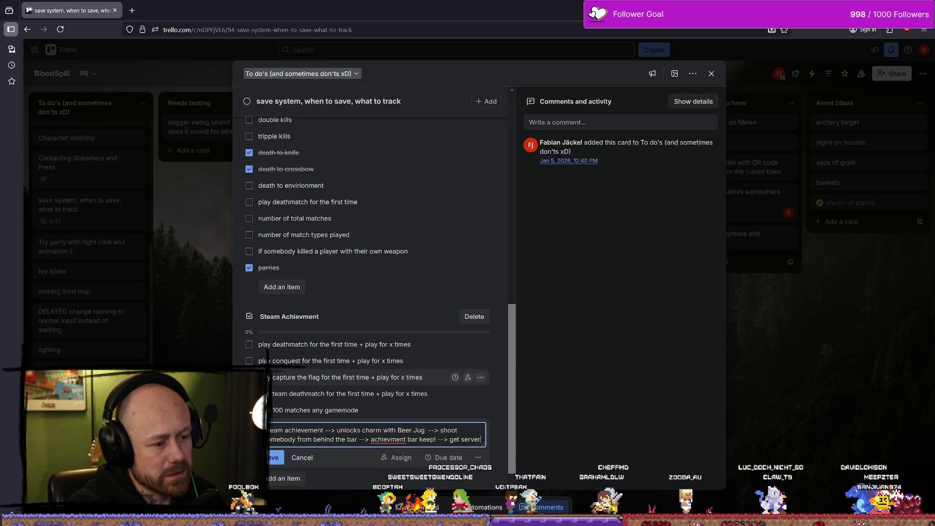
key(BackSpace)
text(d)
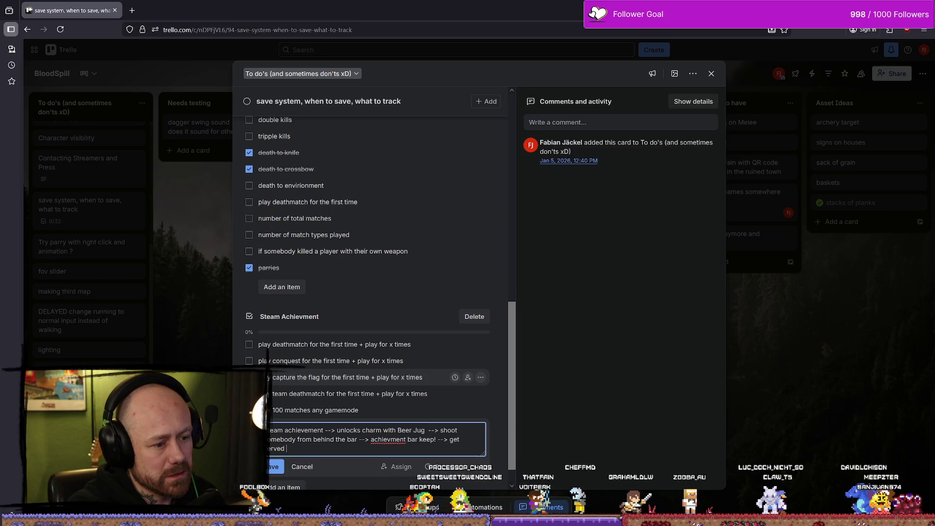
key(Return)
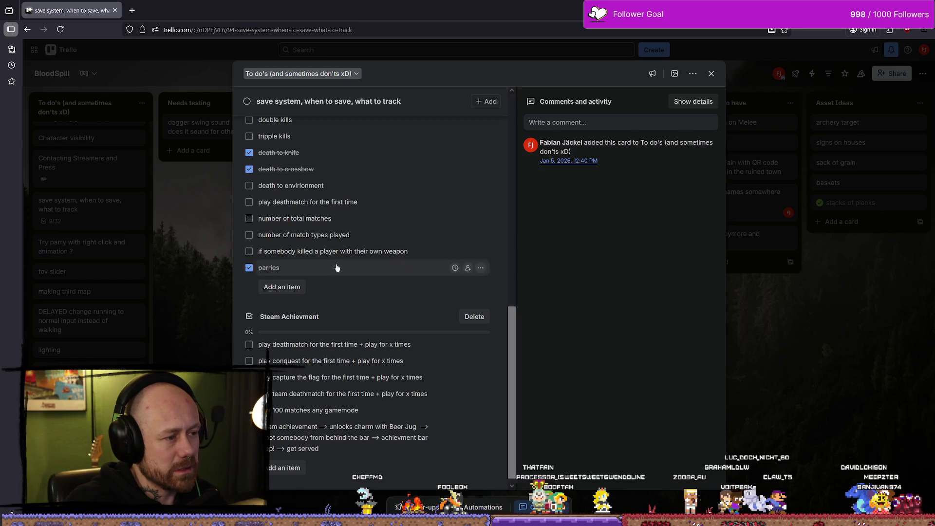
Tick the 'wins?' item in the stat-tracking checklist.
scroll(330, 262, up, 3)
scroll(330, 262, up, 5)
scroll(347, 256, down, 4)
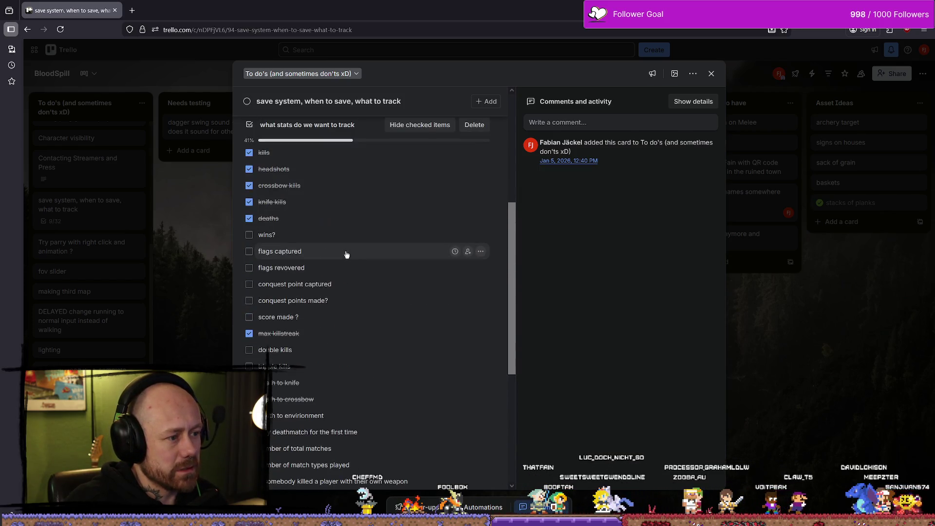
scroll(341, 224, up, 1)
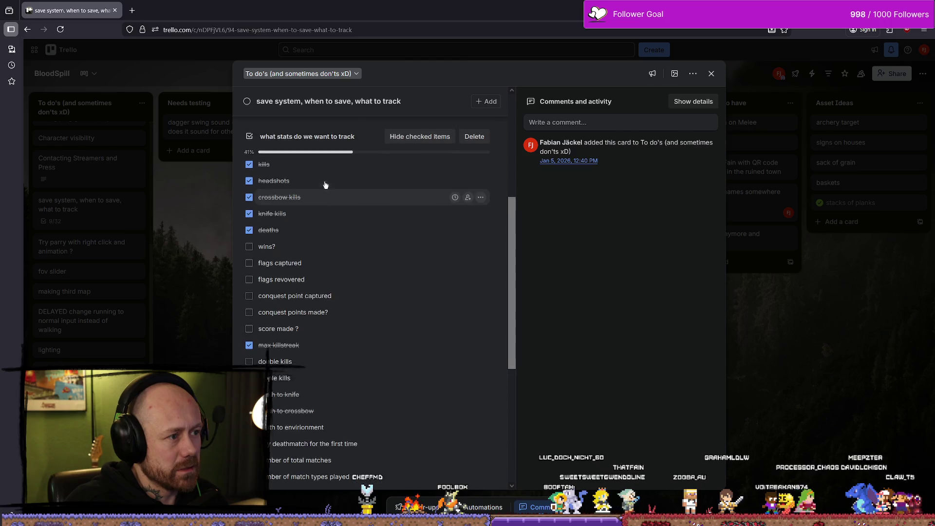
click(249, 281)
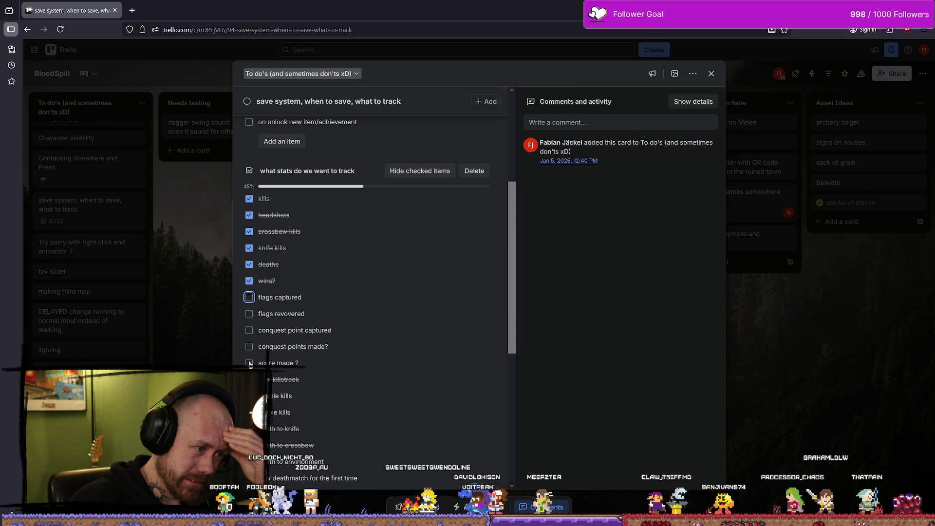
Delete the 'score made ?' and 'conquest points made?' checklist items.
click(480, 363)
click(499, 422)
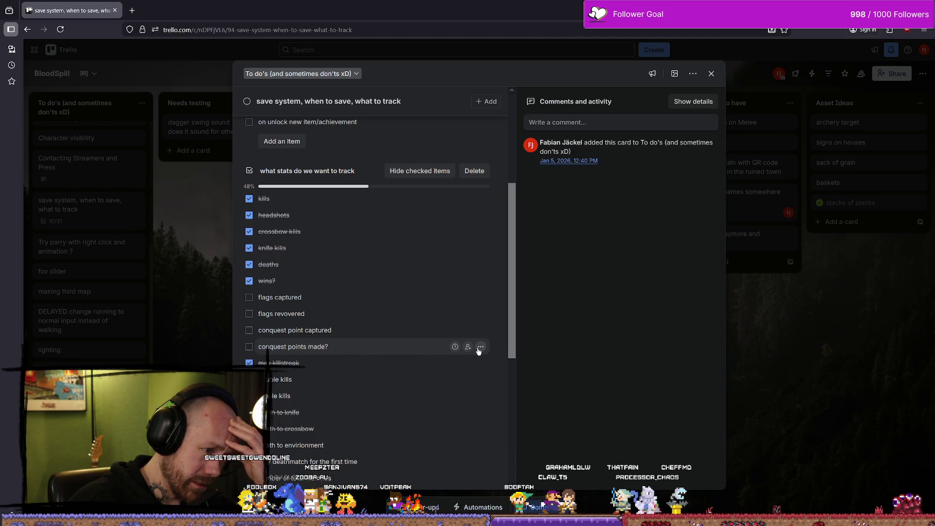
click(480, 347)
click(509, 401)
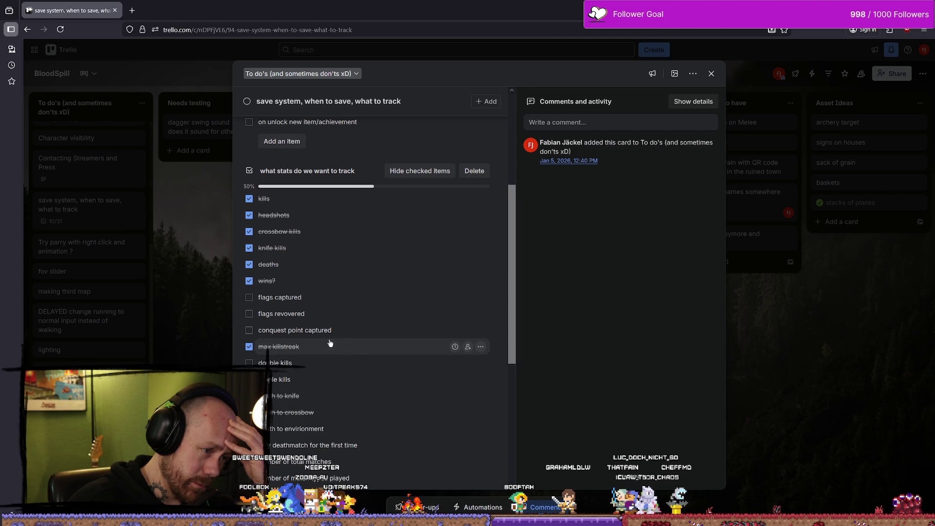
click(295, 363)
click(302, 330)
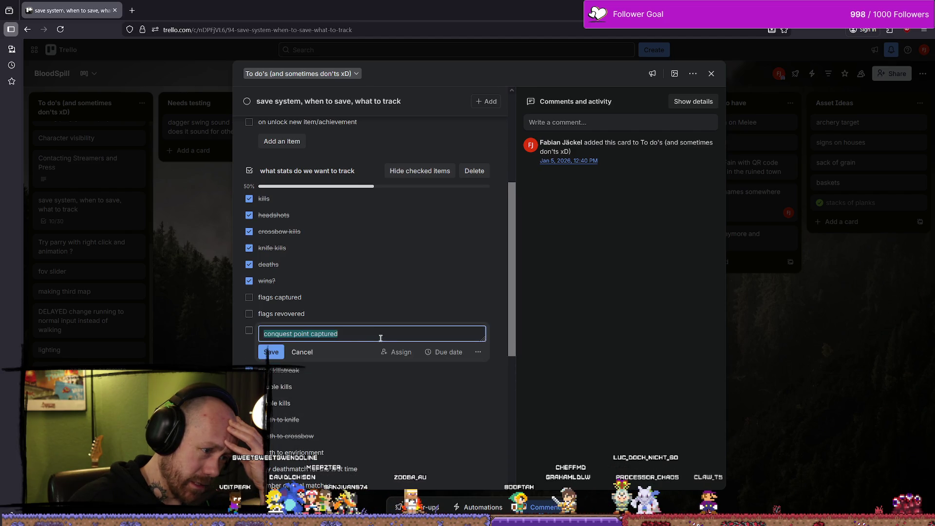
click(241, 337)
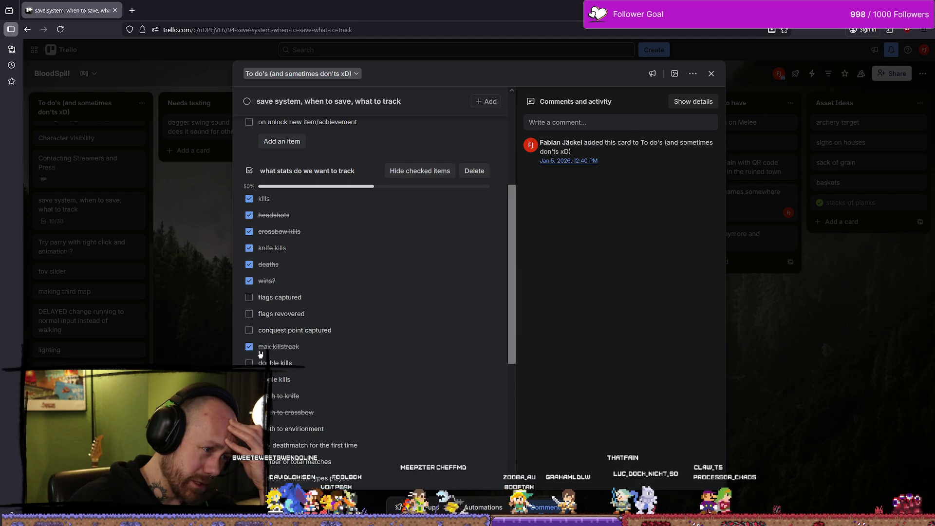
Tick 'number of total matches' and 'number of match types played'.
scroll(262, 328, down, 1)
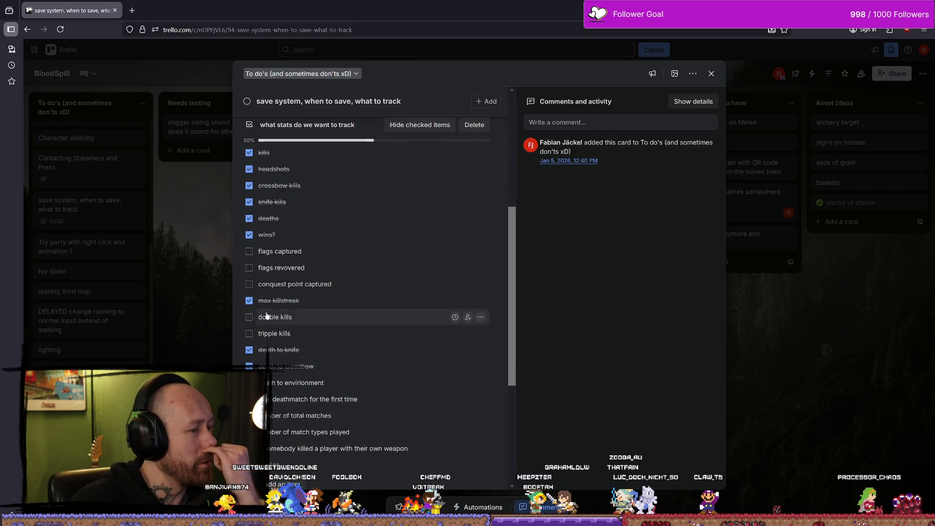
scroll(269, 319, down, 3)
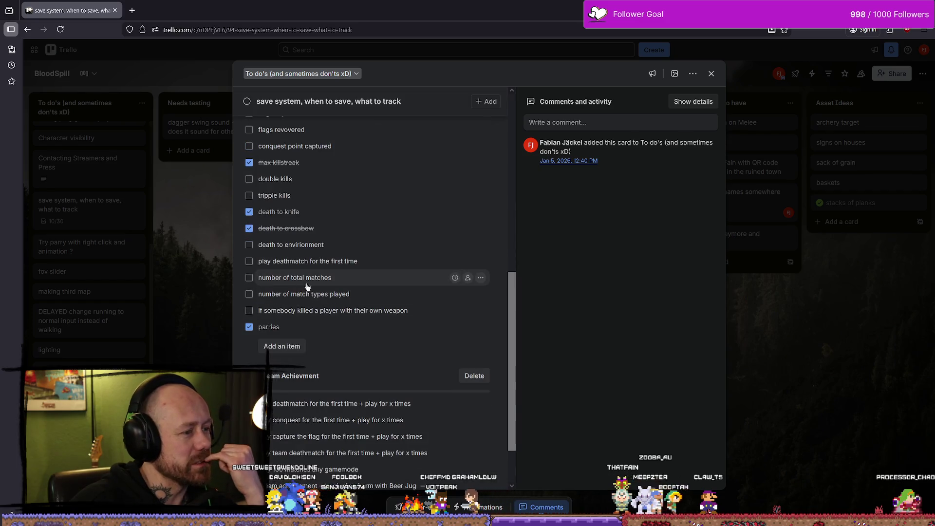
scroll(279, 306, up, 1)
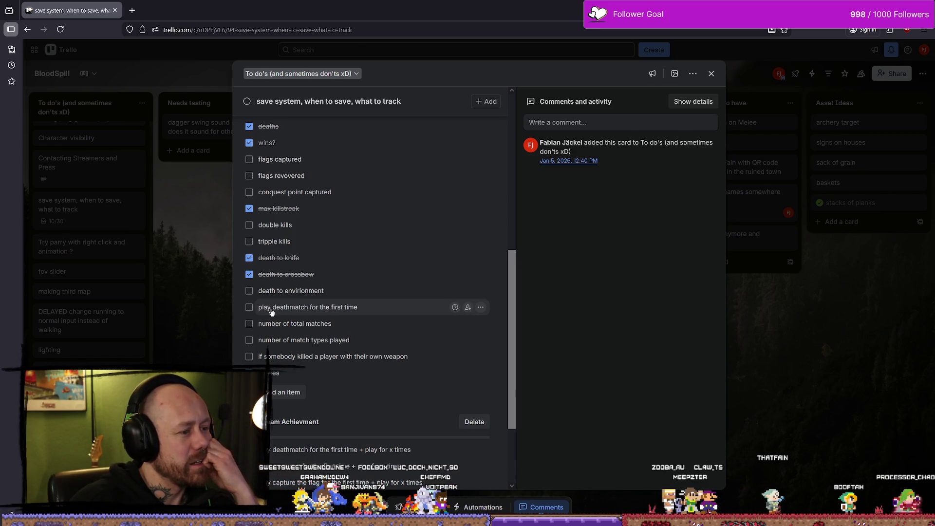
click(249, 324)
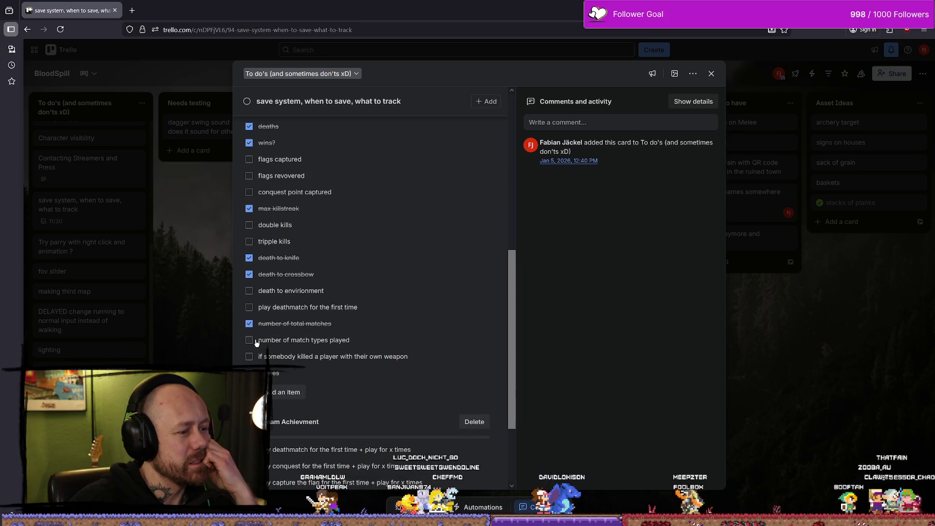
click(249, 341)
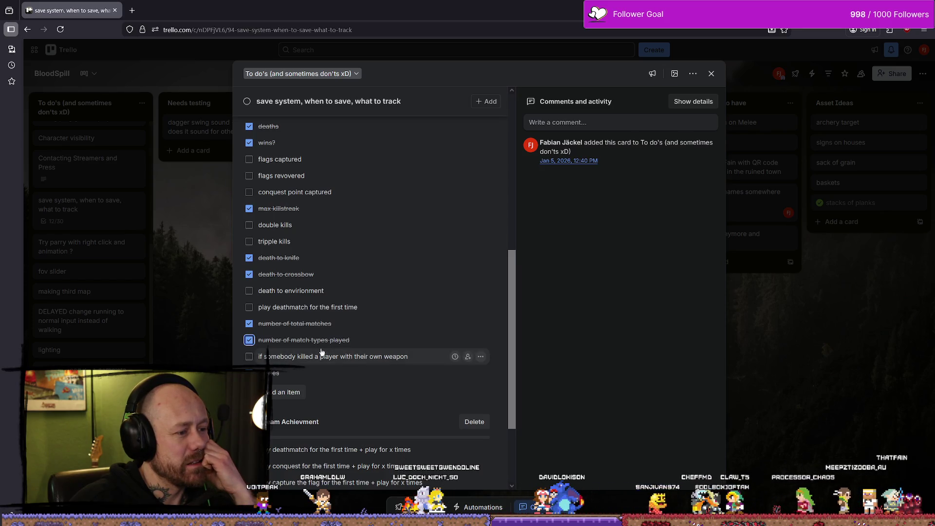
scroll(328, 345, up, 3)
scroll(328, 345, down, 2)
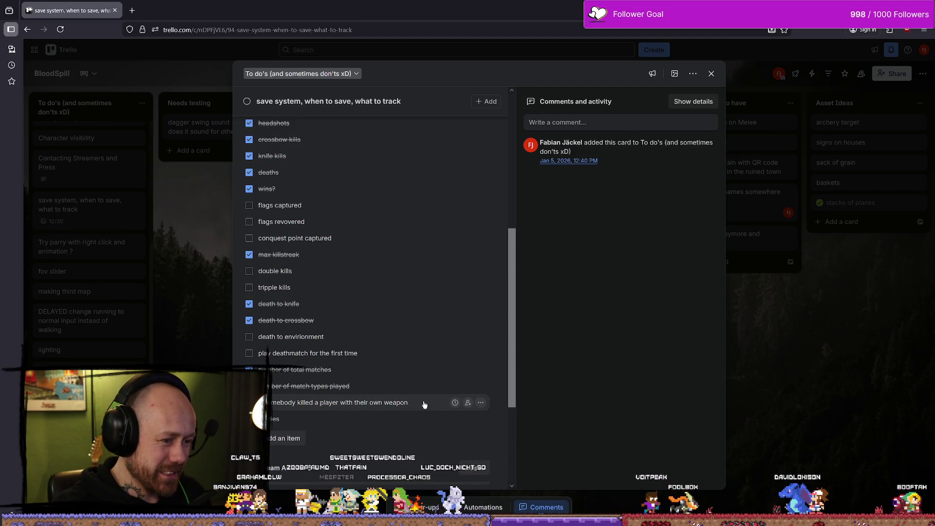
Drop the own-weapon kill item back below 'number of match types played', then switch to Unreal.
mouse_move(422, 411)
mouse_down()
mouse_move(409, 343)
mouse_move(417, 286)
mouse_move(437, 331)
mouse_move(432, 385)
mouse_move(453, 388)
mouse_move(404, 239)
mouse_move(447, 334)
mouse_move(876, 353)
mouse_move(917, 308)
mouse_move(915, 345)
mouse_move(487, 414)
mouse_move(107, 416)
mouse_up()
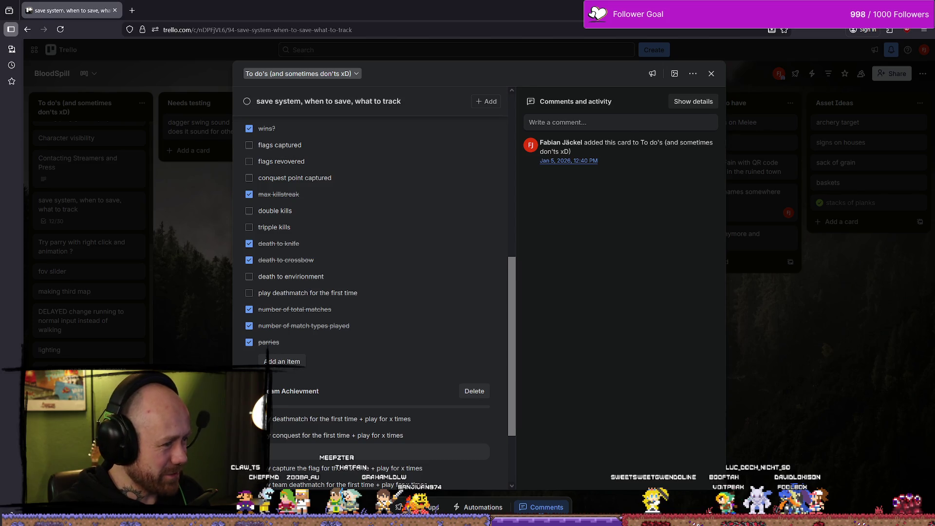
drag(107, 416, 292, 342)
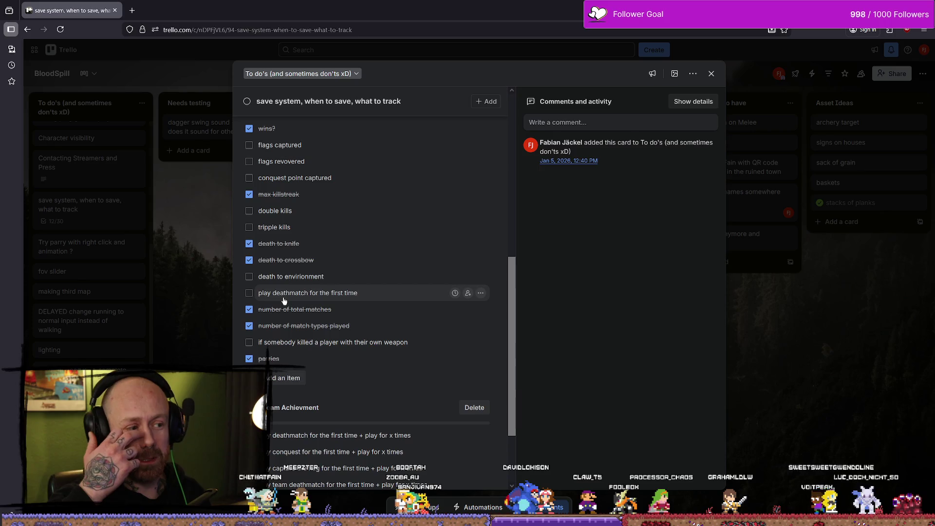
scroll(346, 286, up, 3)
scroll(346, 267, down, 3)
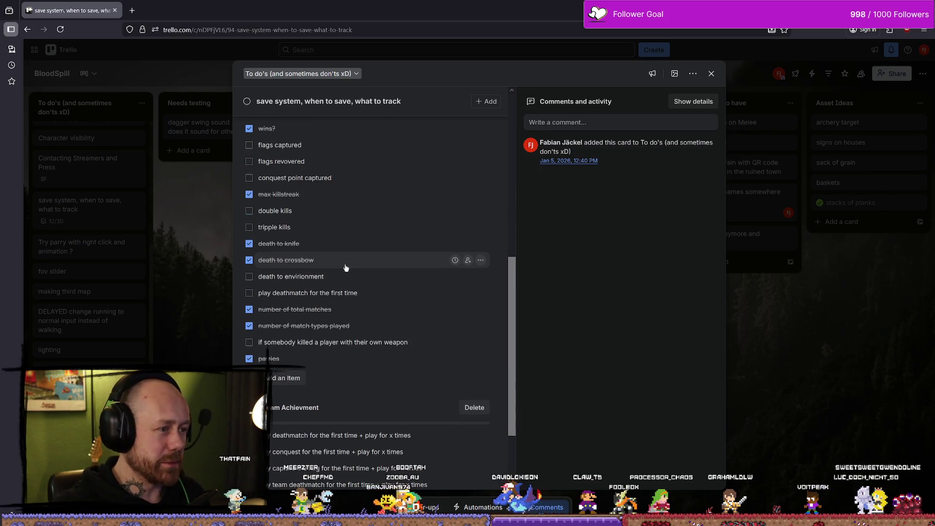
key(alt+Tab)
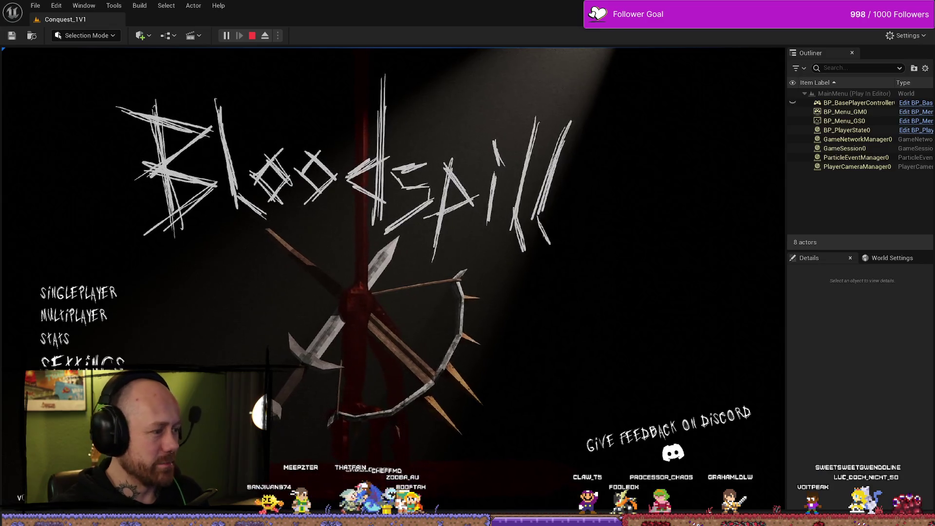
Review the in-game STATS screen, return to the main menu, and stop Play In Editor.
click(155, 335)
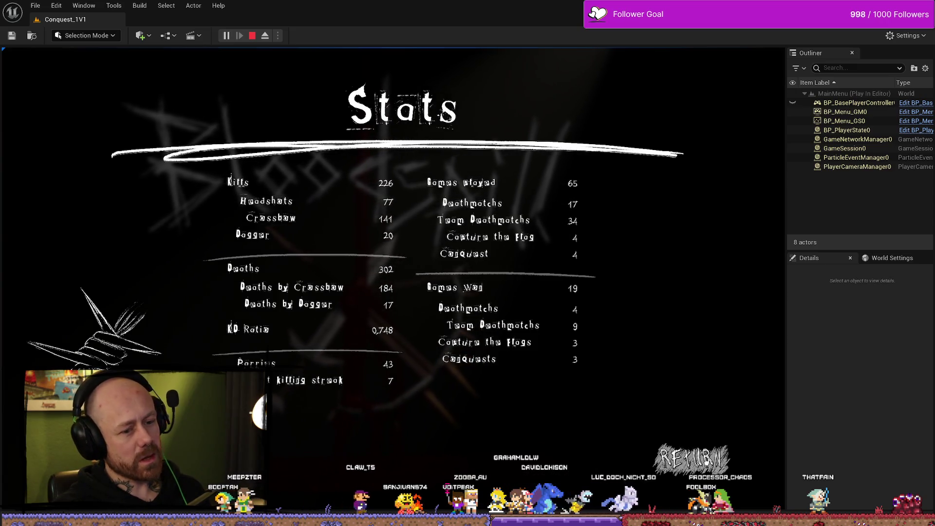
click(710, 450)
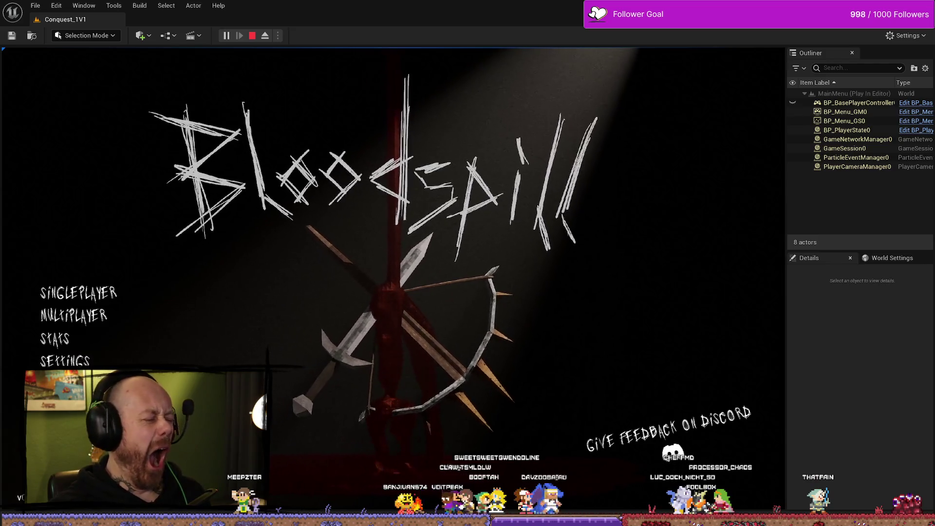
key(Escape)
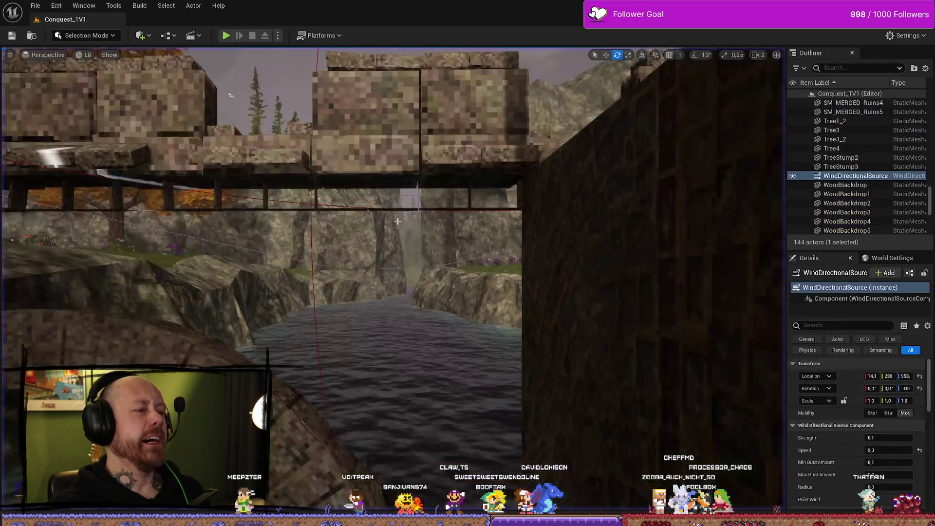
Focus the WindDirectionalSource and fly the camera to look down on the bridge, river and ruins.
key(f)
mouse_move(559, 189)
mouse_down()
mouse_move(425, 213)
mouse_move(425, 154)
mouse_up()
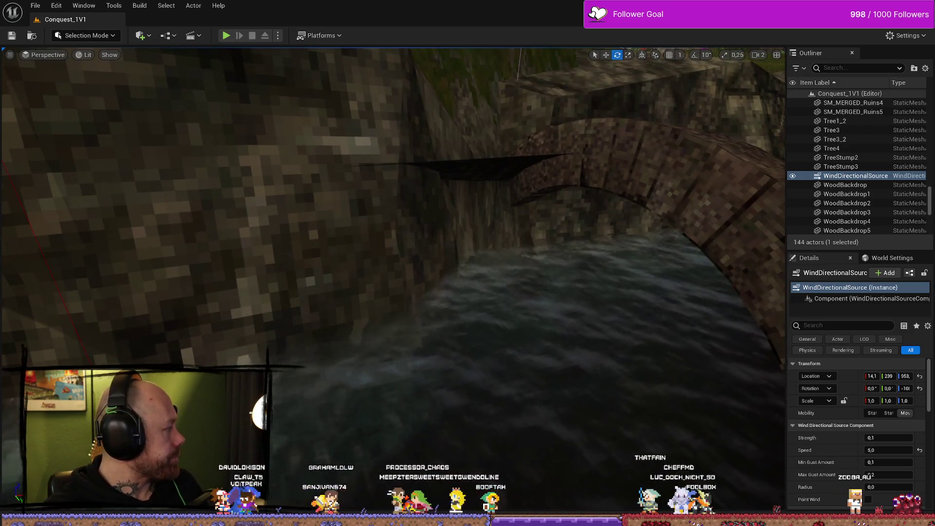
drag(425, 153, 425, 190)
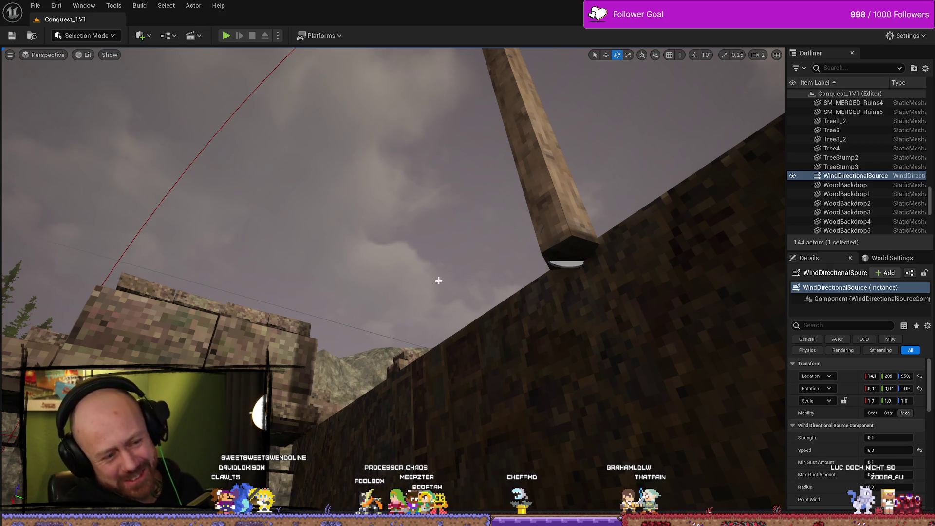
mouse_move(442, 281)
mouse_down()
mouse_move(163, 175)
mouse_move(475, 265)
mouse_up()
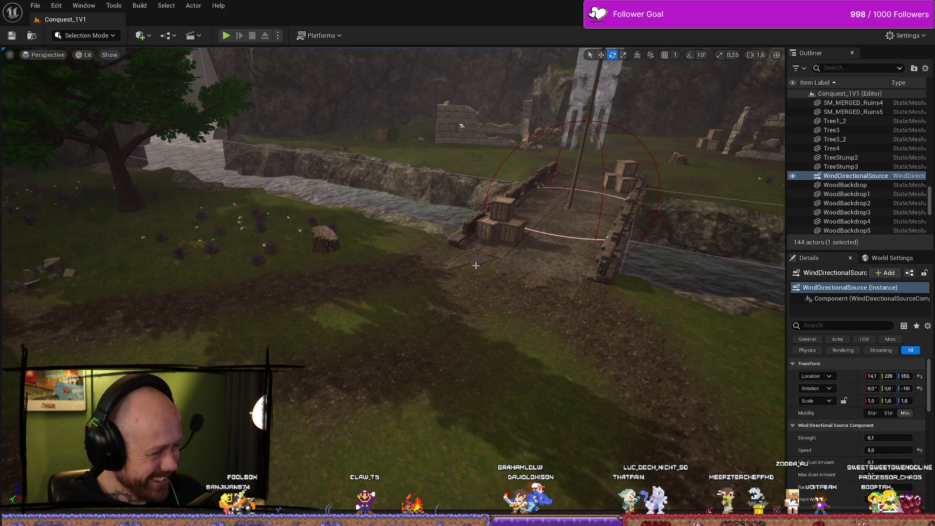
Pull the viewport back to a level overview of the ruins, then return to Trello.
drag(461, 128, 346, 367)
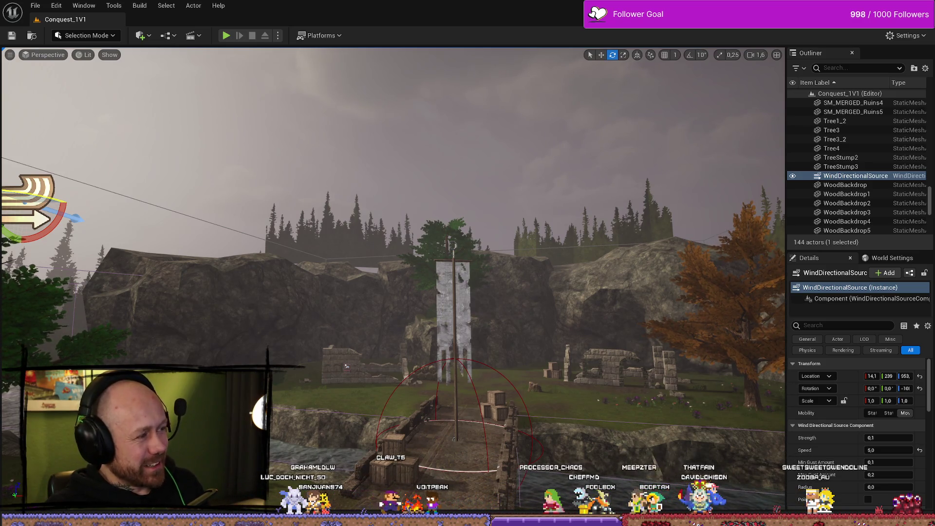
key(alt+Tab)
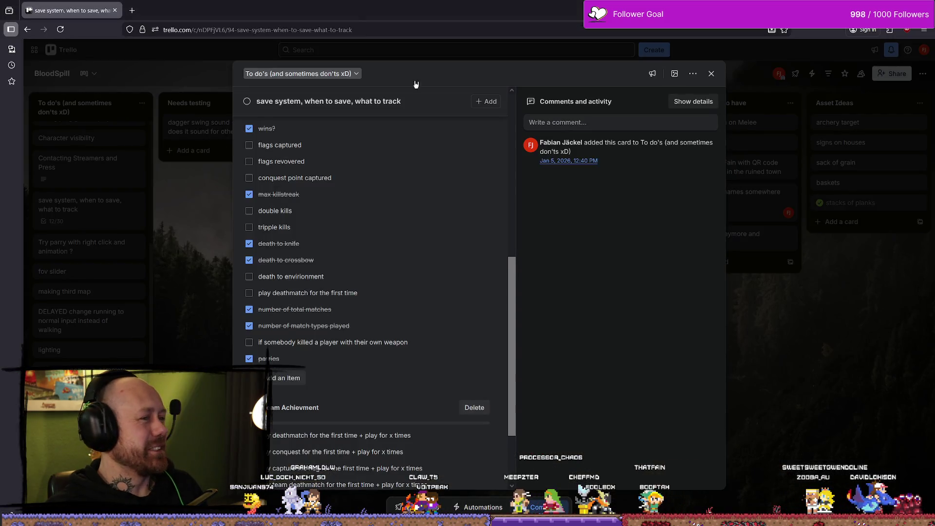
Close the save-system card to show the whole BloodSpill board at 12/30.
click(710, 75)
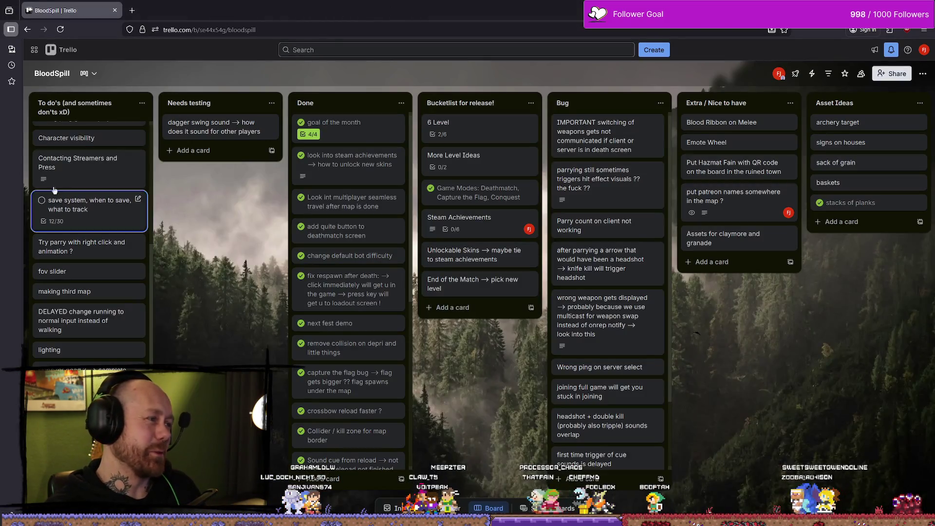